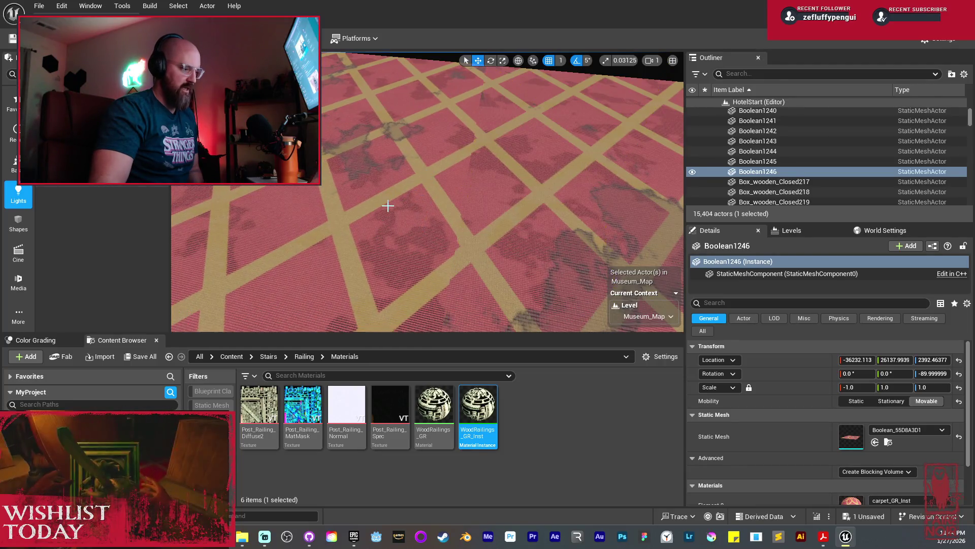
Step: Nudge Boolean1246 2 units along Y to 26139.9939, then orbit toward the stair hall
drag(381, 213, 379, 208)
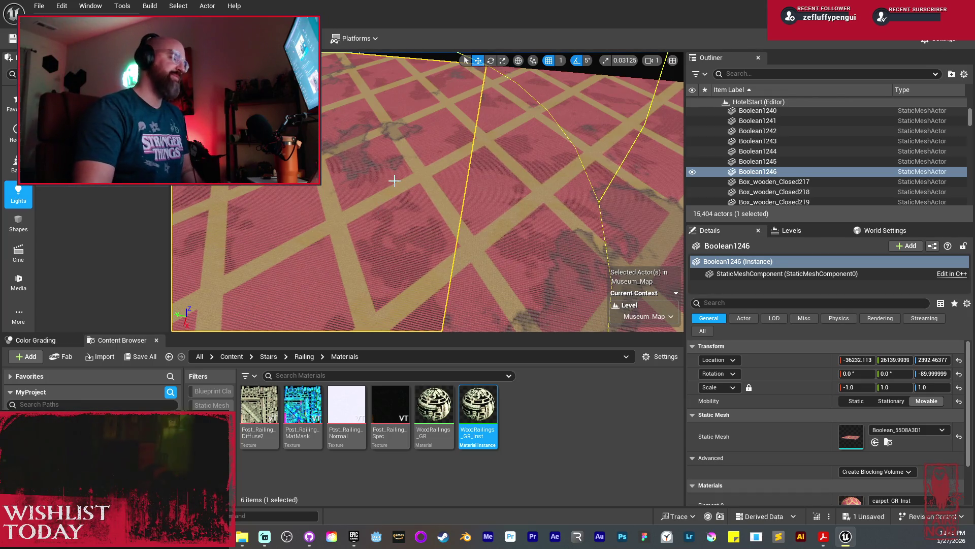
mouse_move(424, 159)
mouse_down()
mouse_move(425, 132)
mouse_move(436, 161)
mouse_up()
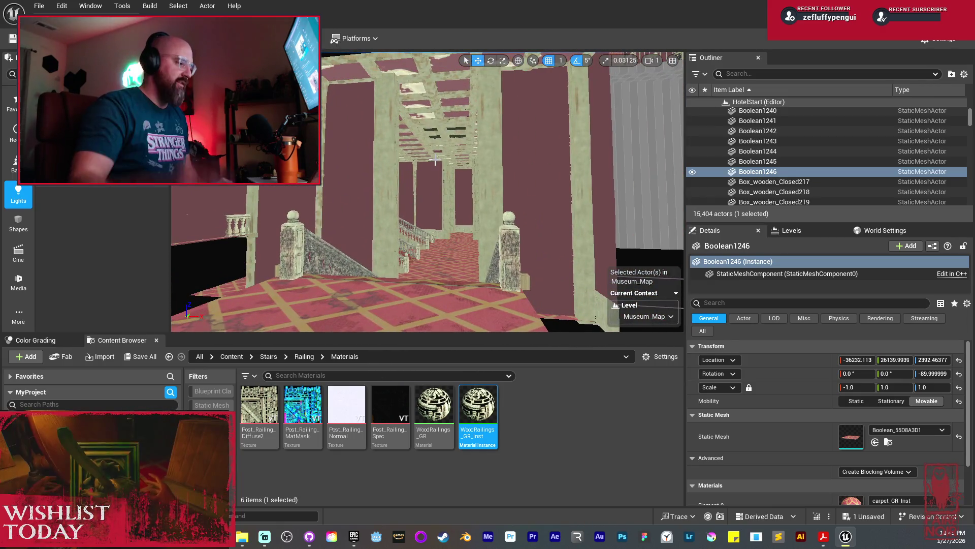
Step: Turn toward the staircase, Save All modified content, then fly out for a wide building view
mouse_move(436, 161)
mouse_down()
mouse_move(407, 161)
mouse_move(467, 161)
mouse_move(405, 209)
mouse_up()
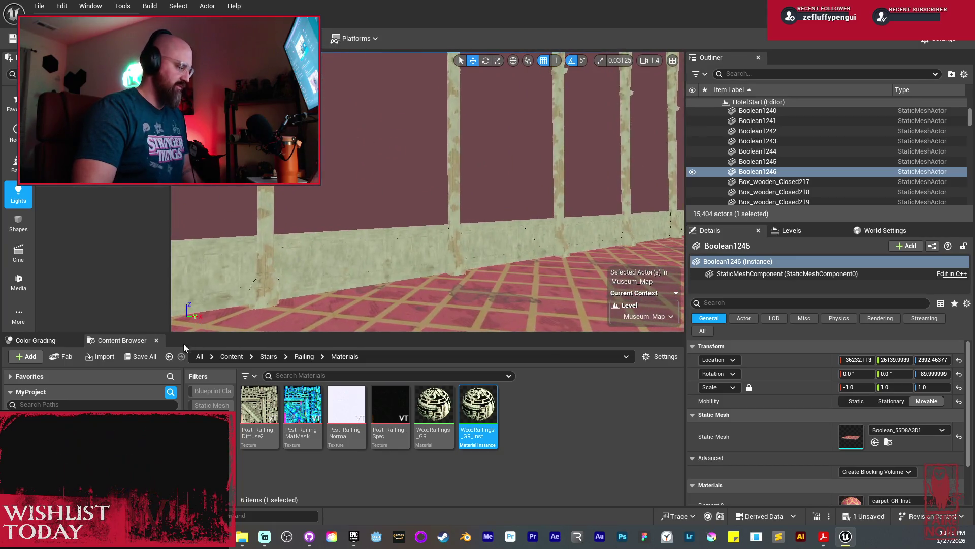
click(564, 384)
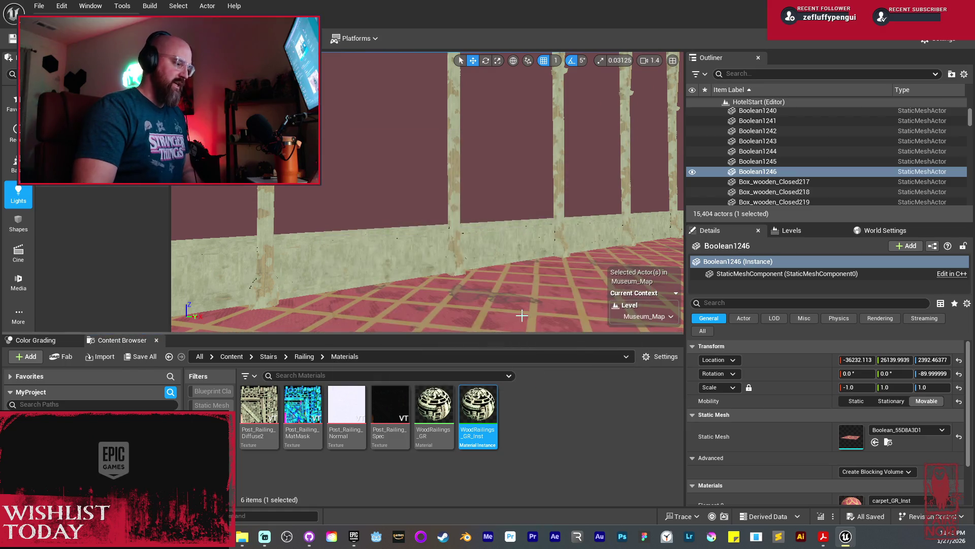
drag(405, 203, 405, 208)
mouse_move(404, 273)
mouse_down()
mouse_move(404, 221)
mouse_move(454, 250)
mouse_up()
scroll(405, 267, up, 2)
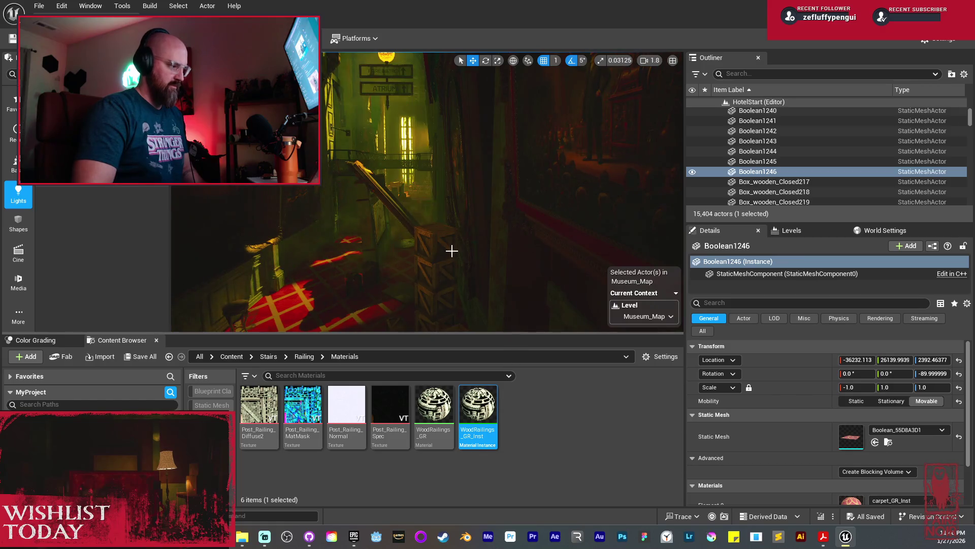
Step: Maximize the viewport with F11 and fly through the painting-lined hallway to a nearby wall
key(F11)
drag(450, 250, 449, 244)
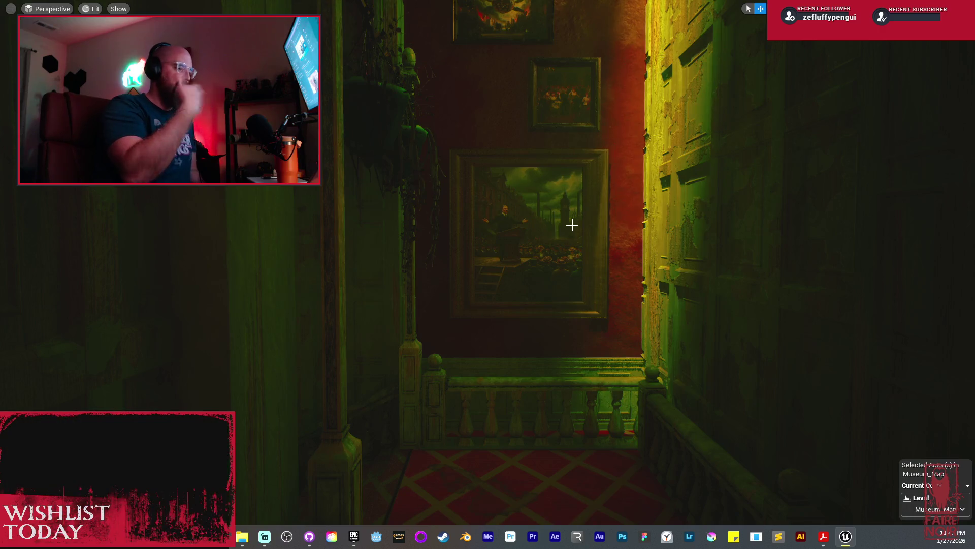
drag(575, 272, 574, 272)
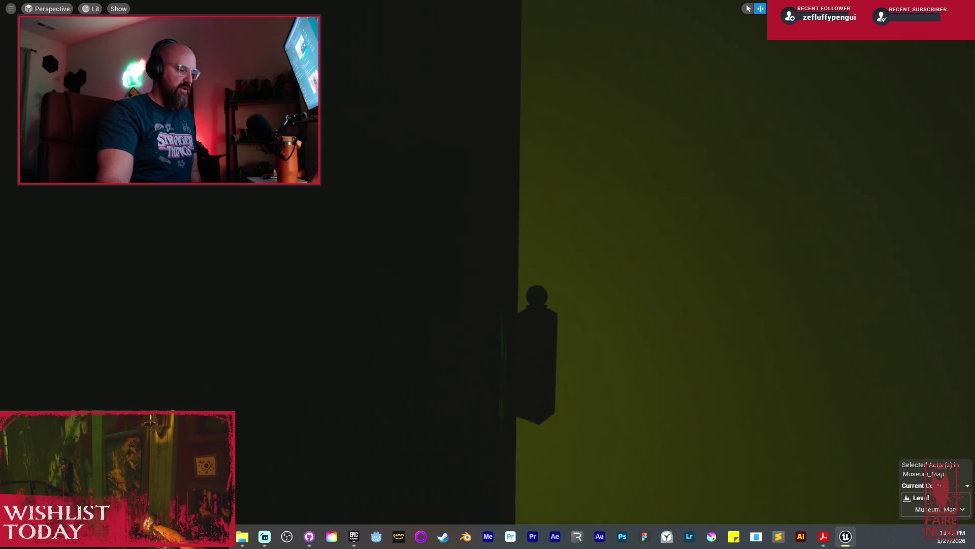
key(F11)
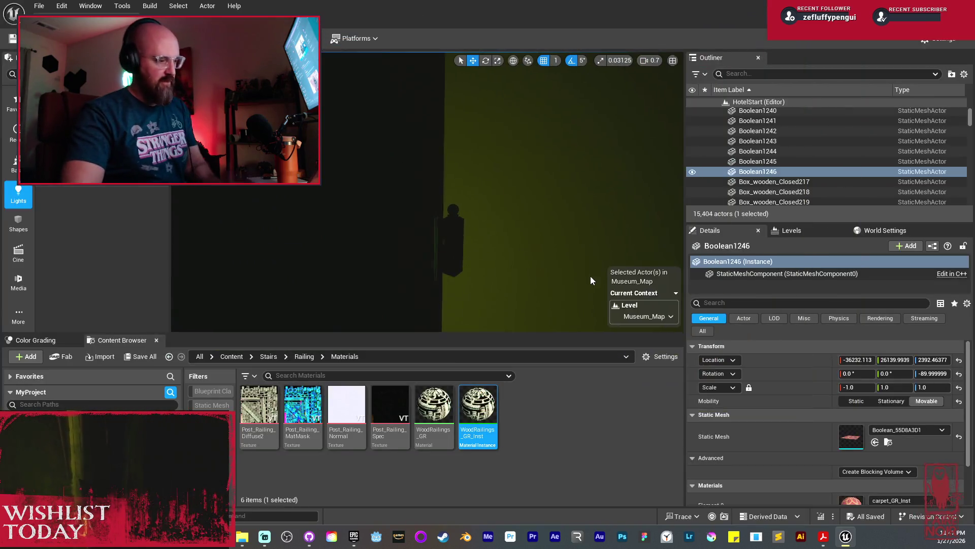
Step: Show the Levels list containing Hallway_01_Structure and Museum_Map
click(788, 231)
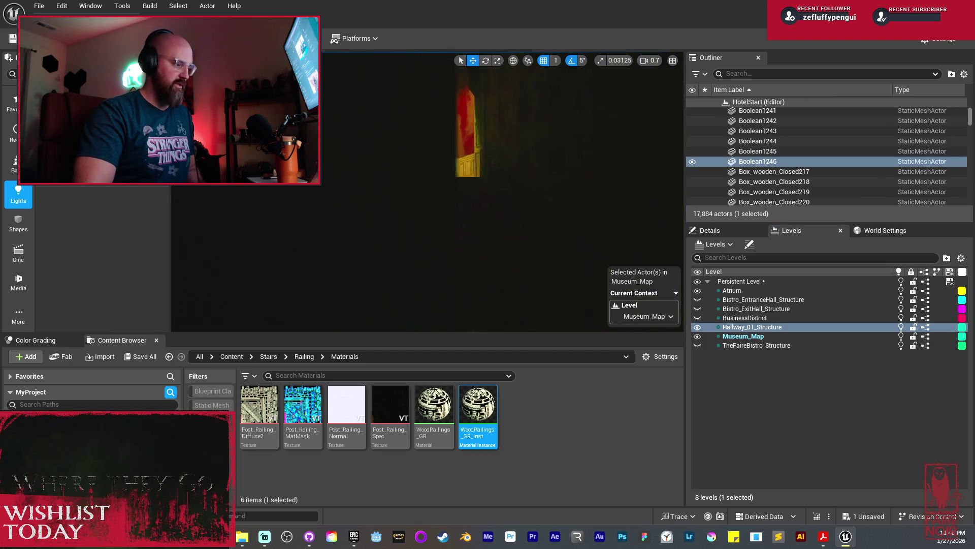
Step: Fly forward with W down the dark hallway past crates to the portrait, then go fullscreen
key(w)
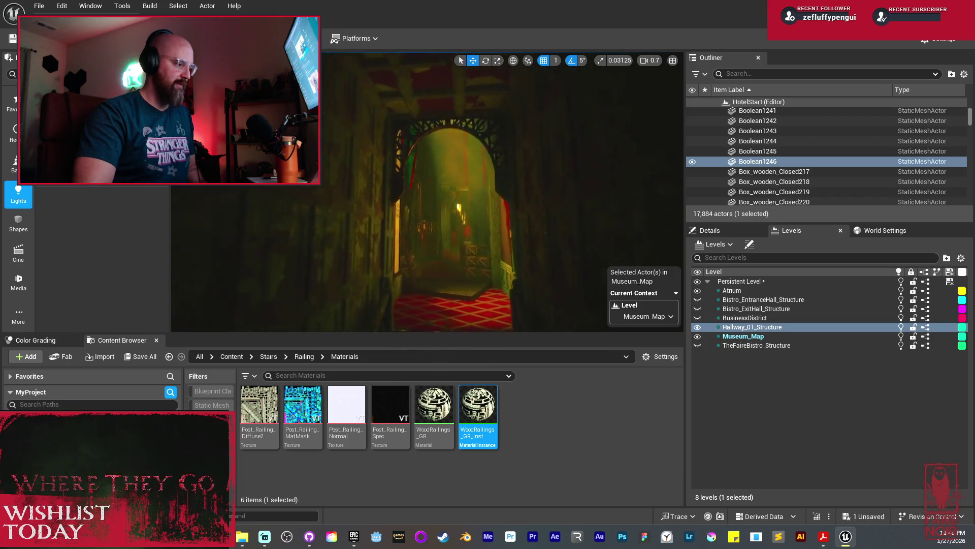
key(w)
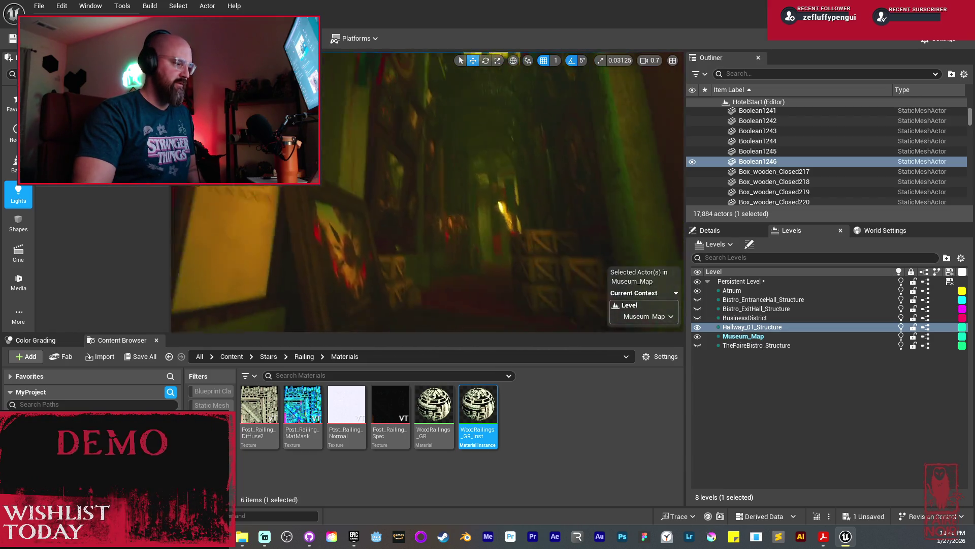
key(w)
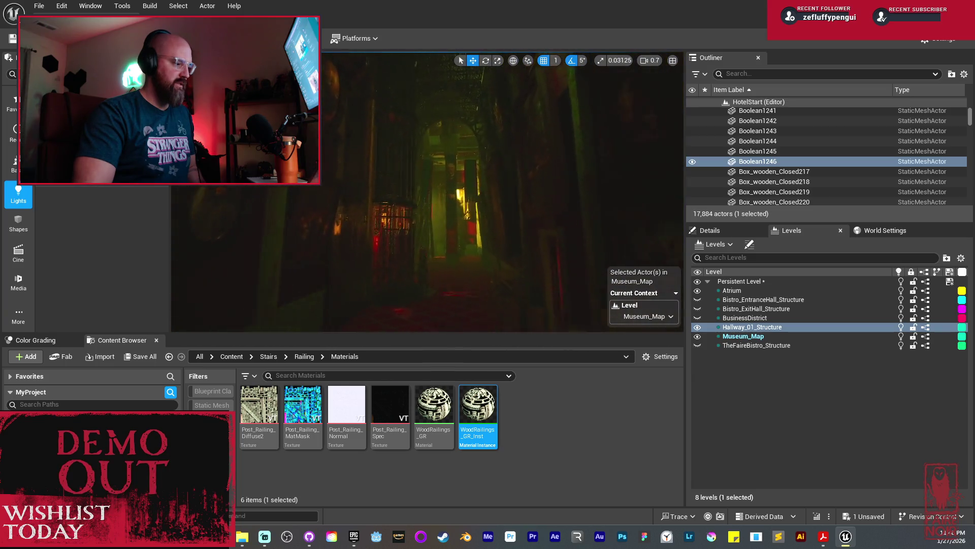
key(w)
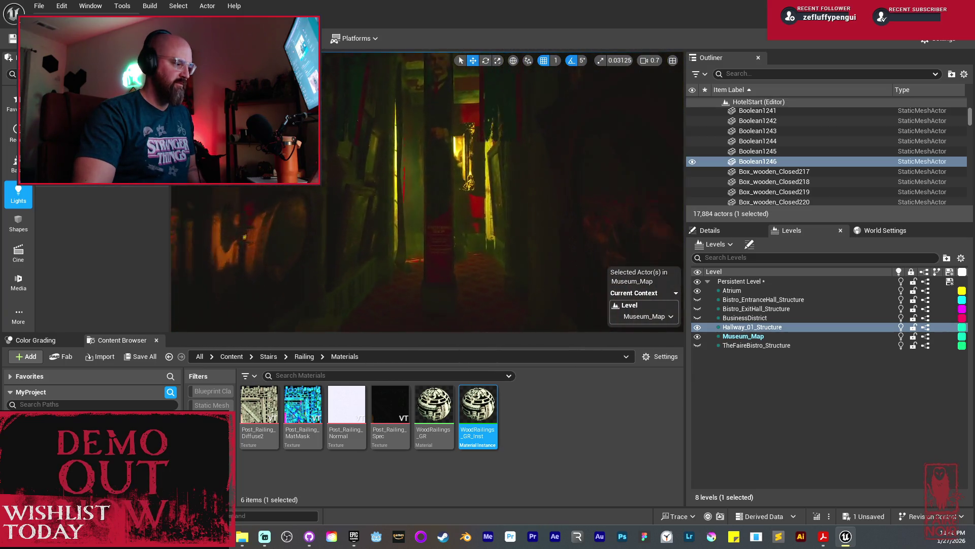
key(w)
key(w)
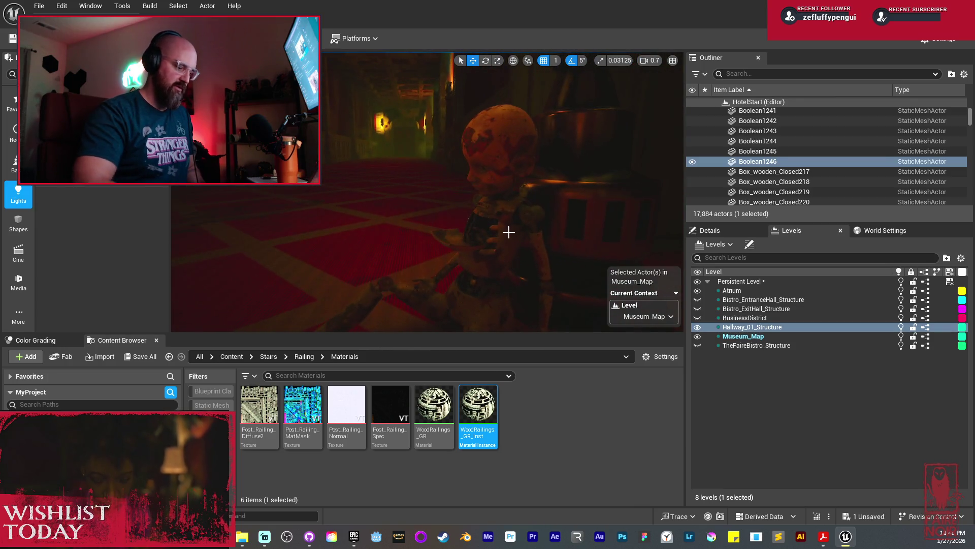
key(F11)
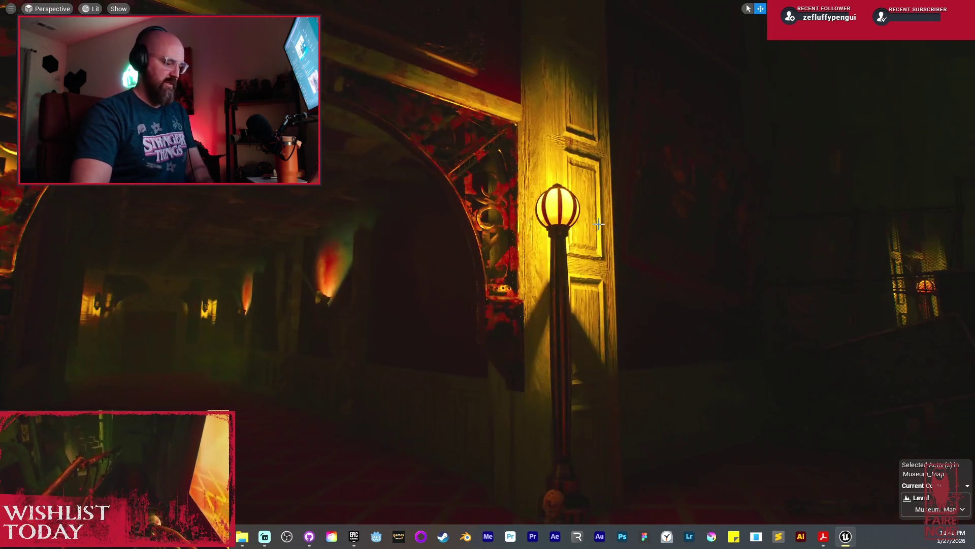
Step: Restore the editor panels around the lamp-lit hallway viewport, then switch to the web browser
key(F11)
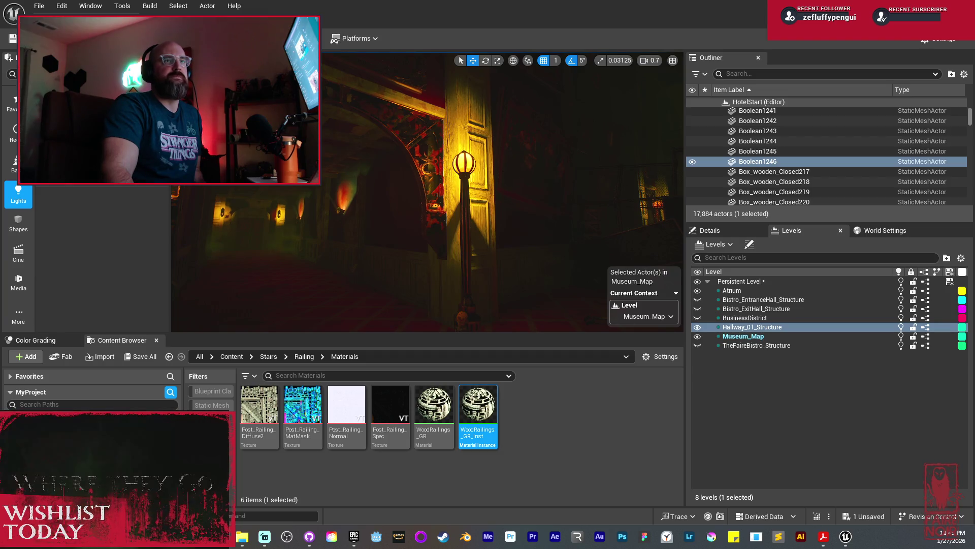
key(alt+Tab)
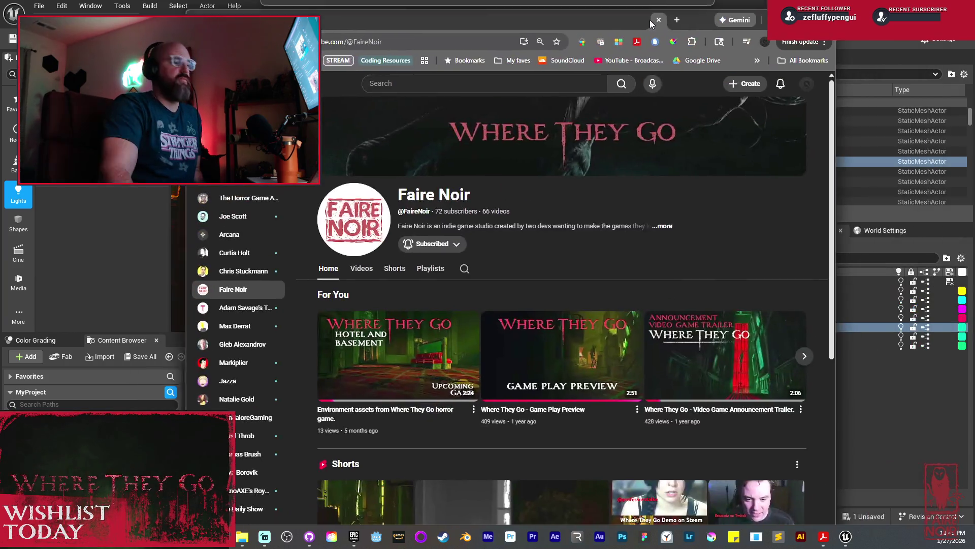
Step: Maximize the browser, open Faire Noir's Videos list and play the Doll Preview video
double_click(652, 20)
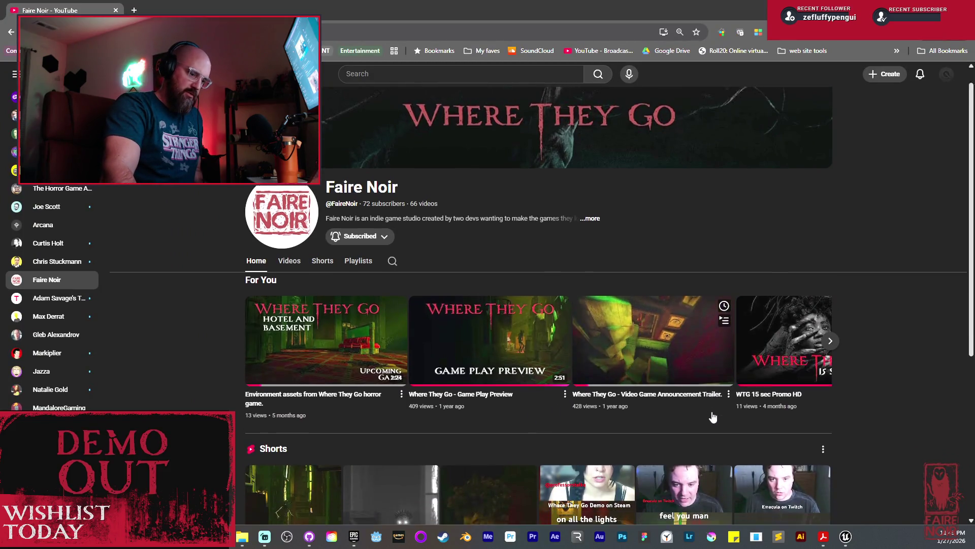
scroll(787, 365, down, 1)
scroll(504, 272, down, 2)
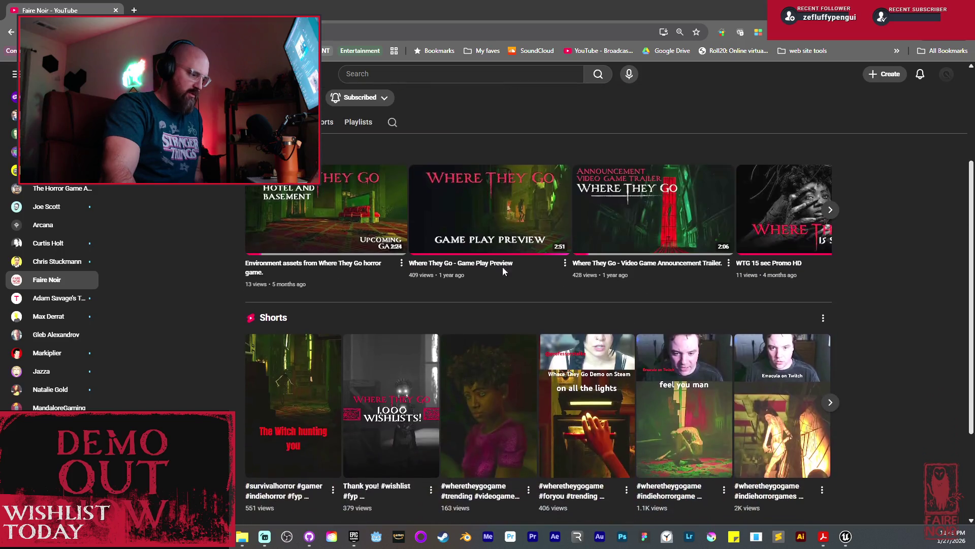
click(289, 122)
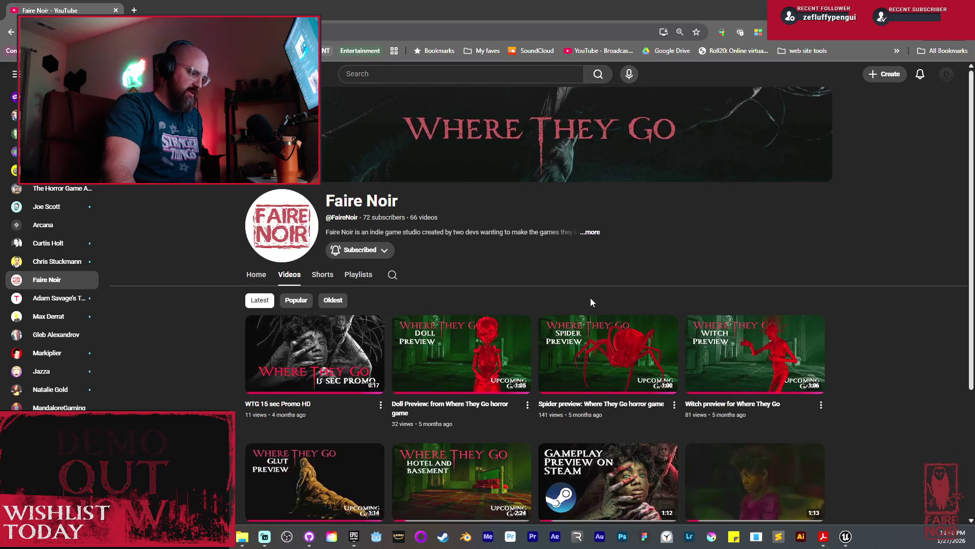
scroll(576, 383, down, 2)
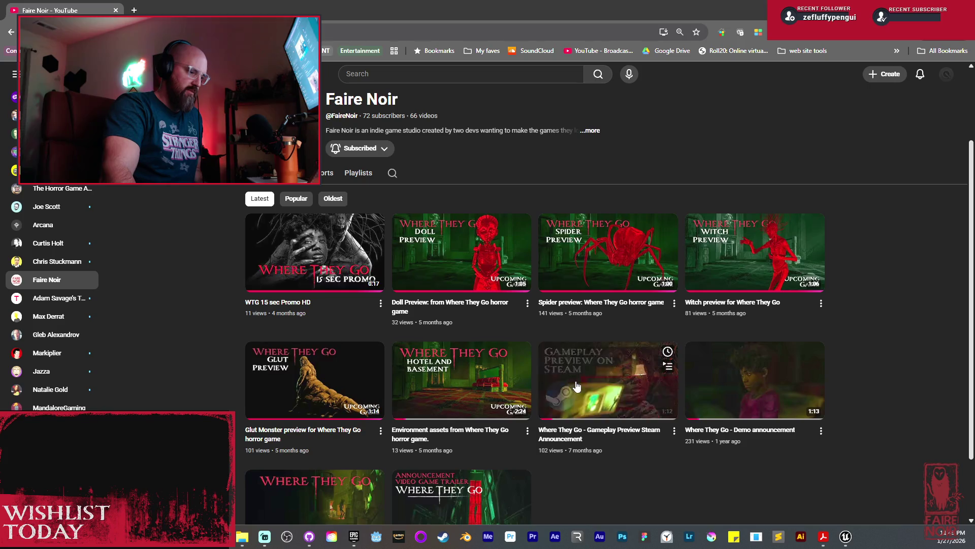
click(470, 275)
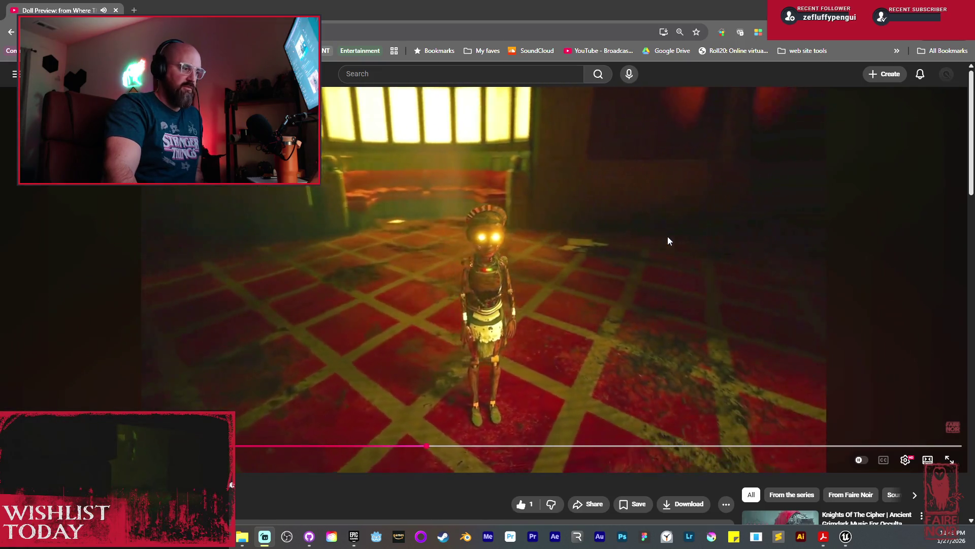
Step: Return to the channel's videos and briefly watch the Spider preview
click(11, 32)
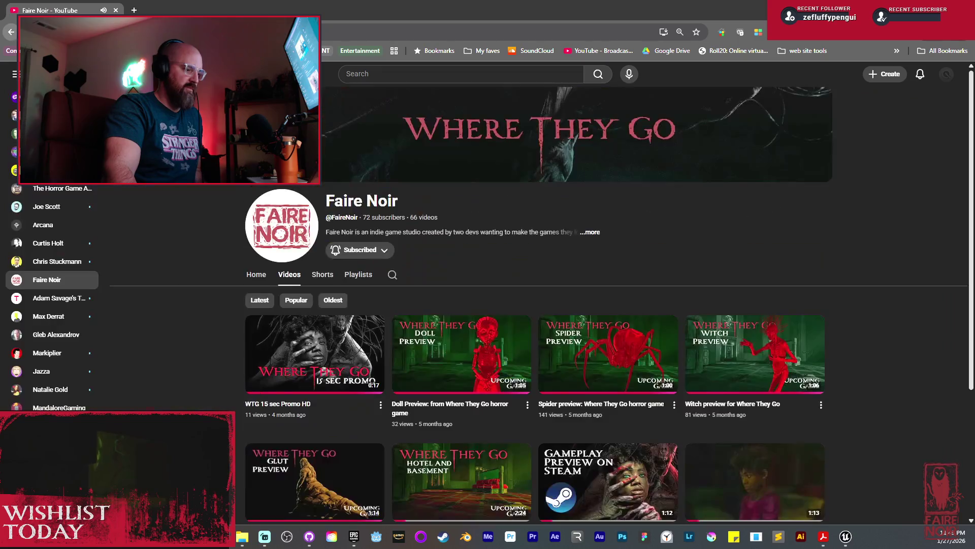
click(615, 370)
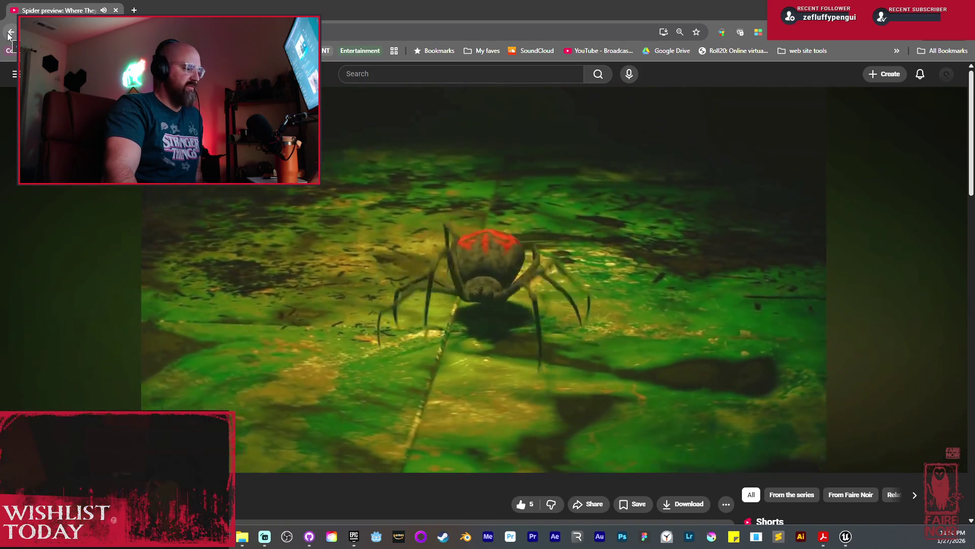
click(10, 33)
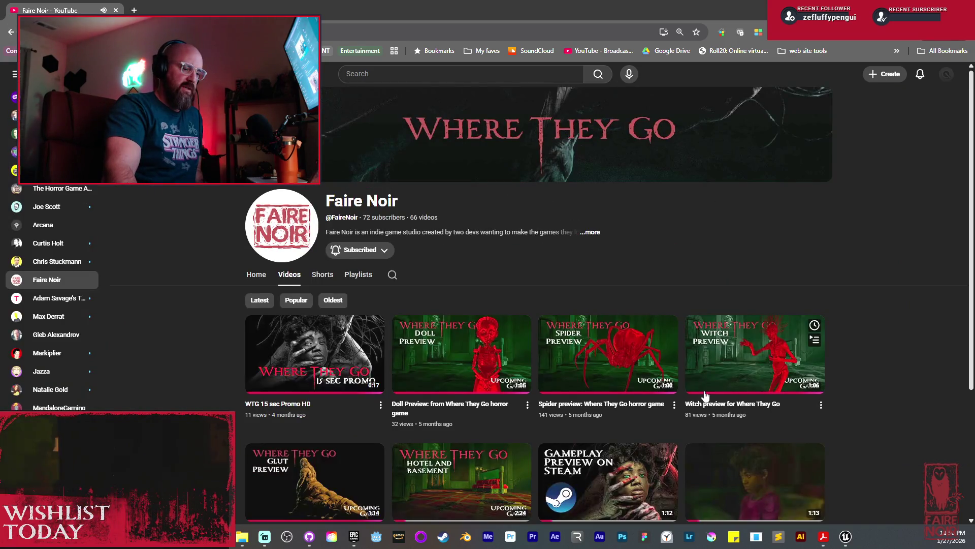
Step: Watch the Witch preview, then return to the video list and open the Glut Monster preview
scroll(732, 381, down, 2)
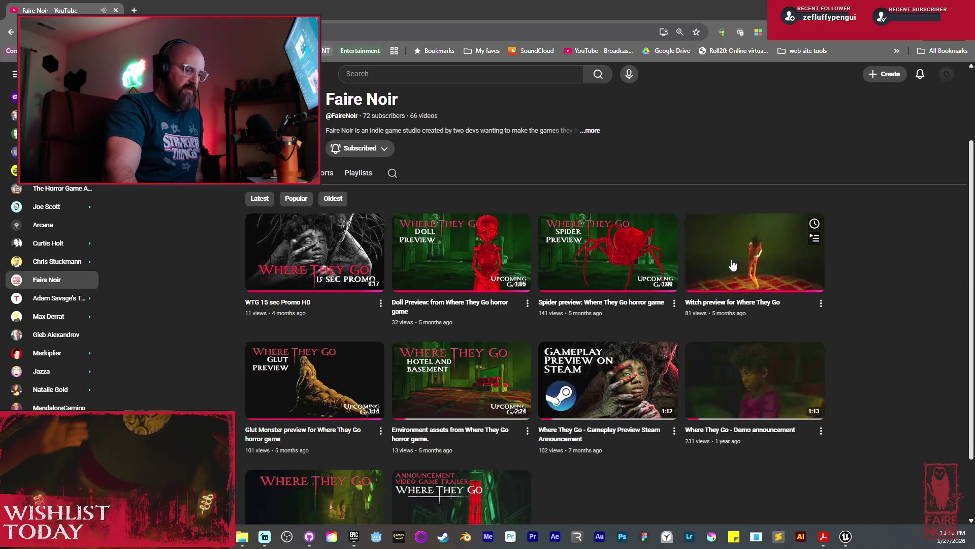
click(732, 265)
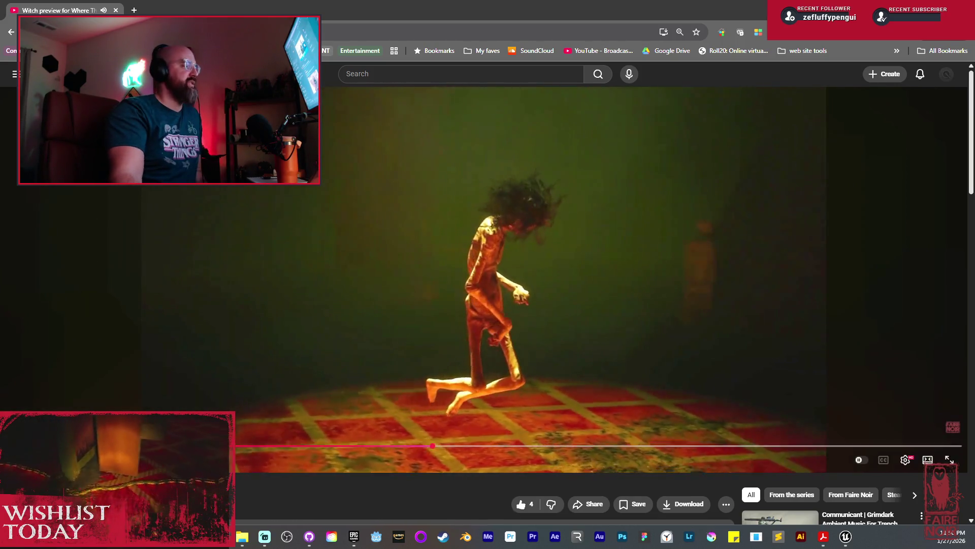
click(11, 32)
scroll(515, 359, down, 3)
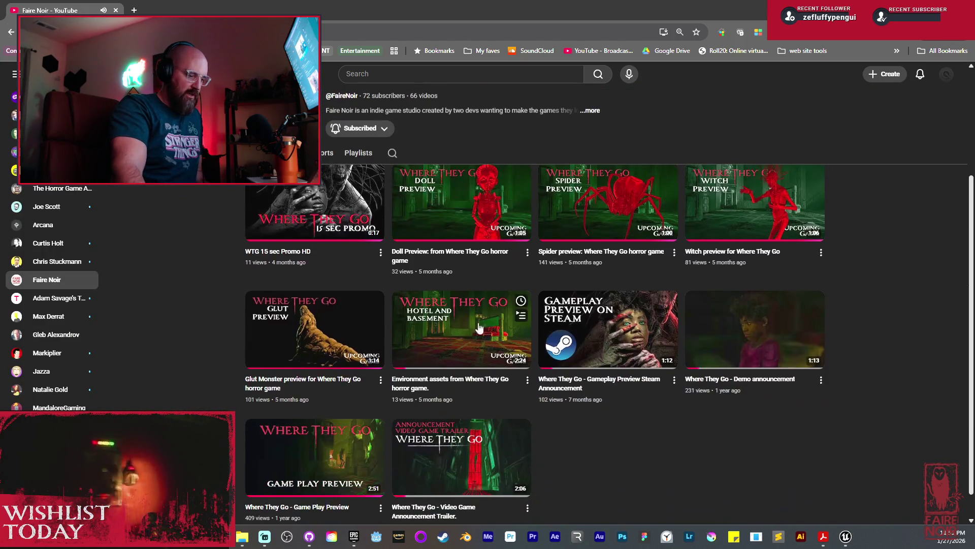
click(322, 326)
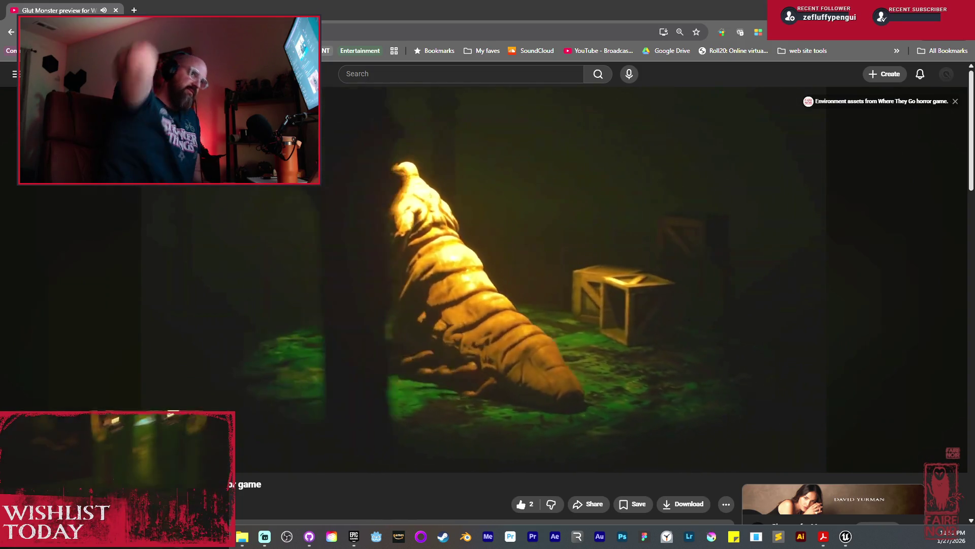
Step: Watch the Glut Monster preview through to its end screen
mouse_move(535, 251)
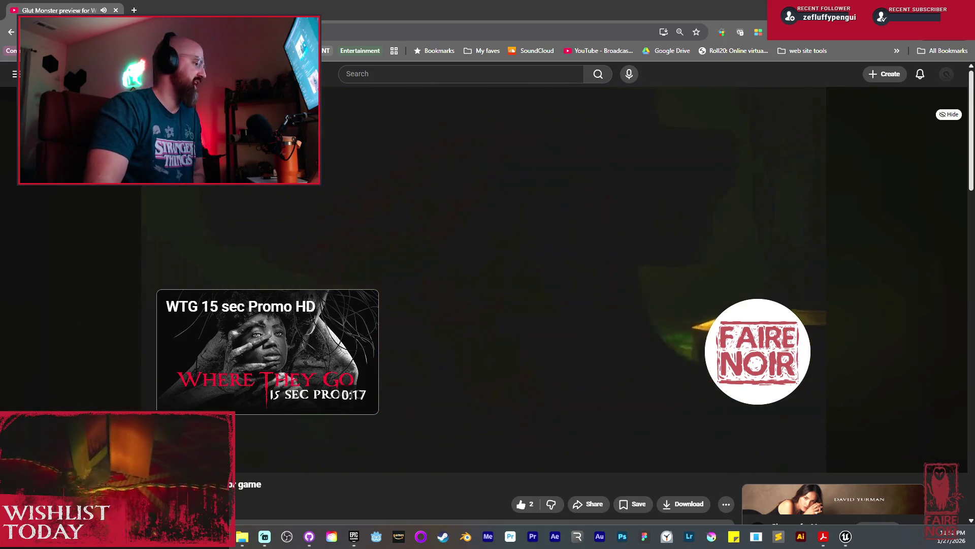
Step: Return to the Faire Noir videos and open the WTG 15 sec Promo HD
click(11, 31)
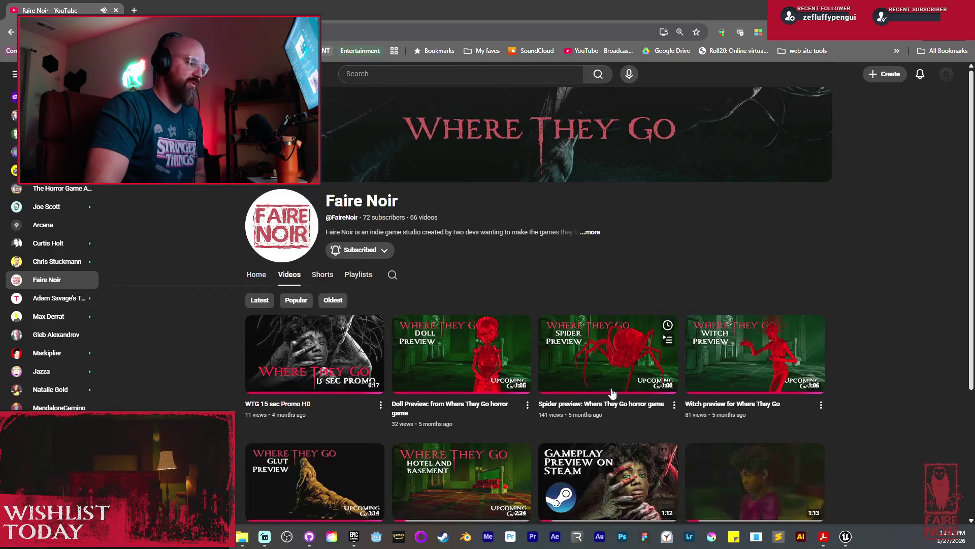
scroll(761, 424, down, 3)
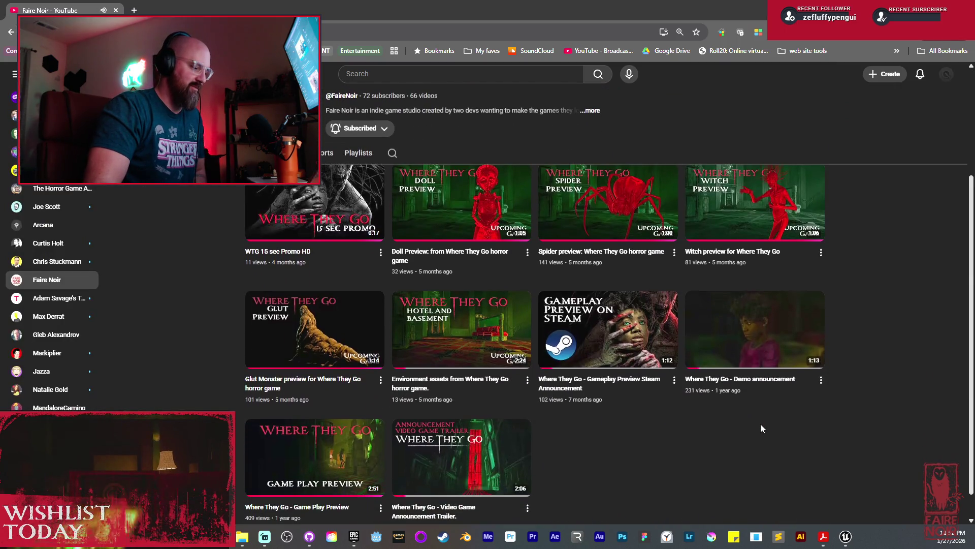
scroll(760, 424, up, 1)
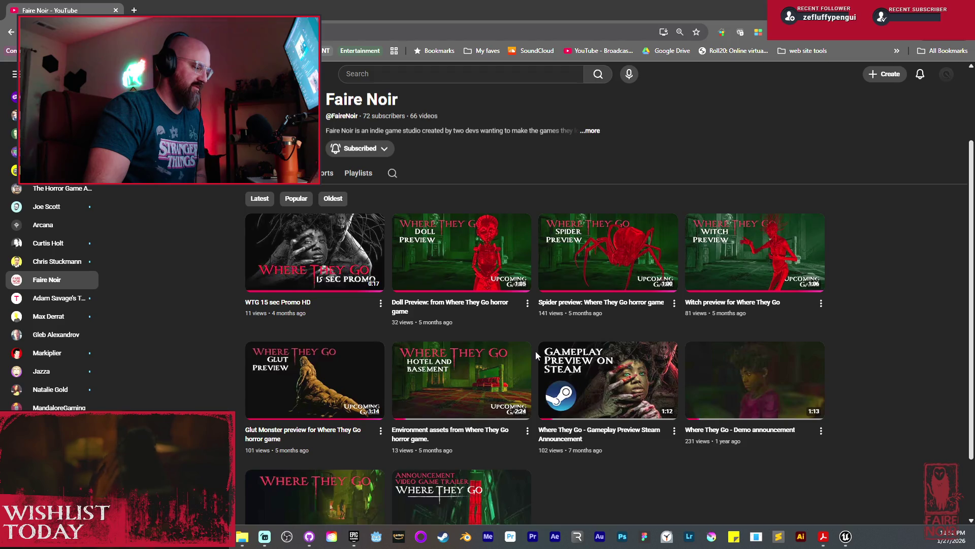
scroll(535, 352, up, 3)
click(667, 410)
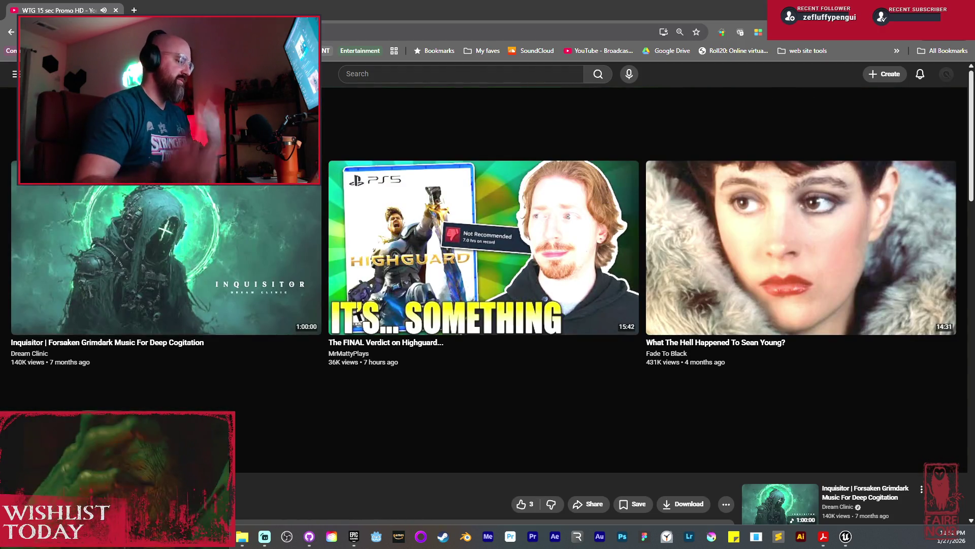
Step: Go back to the video list and play the Video Game Announcement Trailer
click(11, 32)
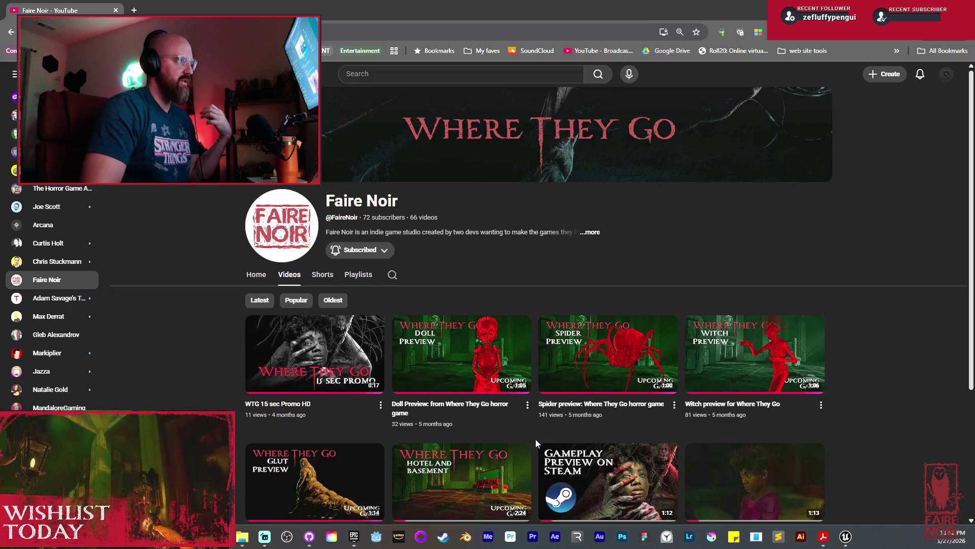
scroll(536, 449, down, 4)
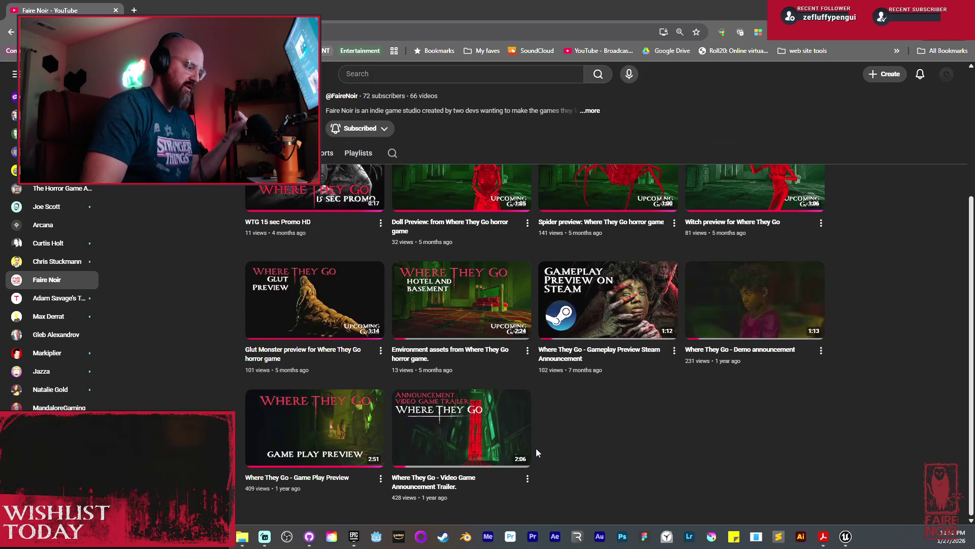
click(524, 447)
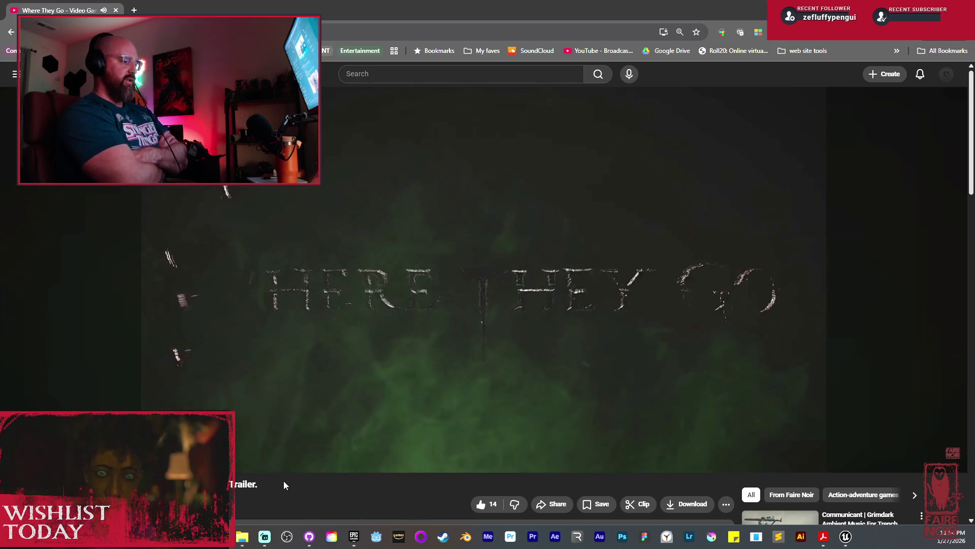
Step: Watch the announcement trailer to its end, then return to the Unreal Editor
mouse_move(229, 358)
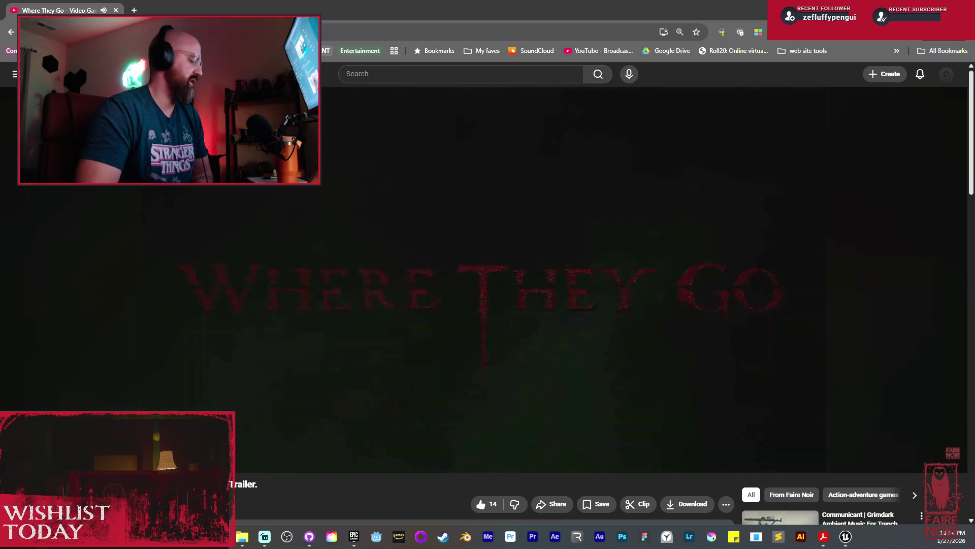
mouse_move(473, 407)
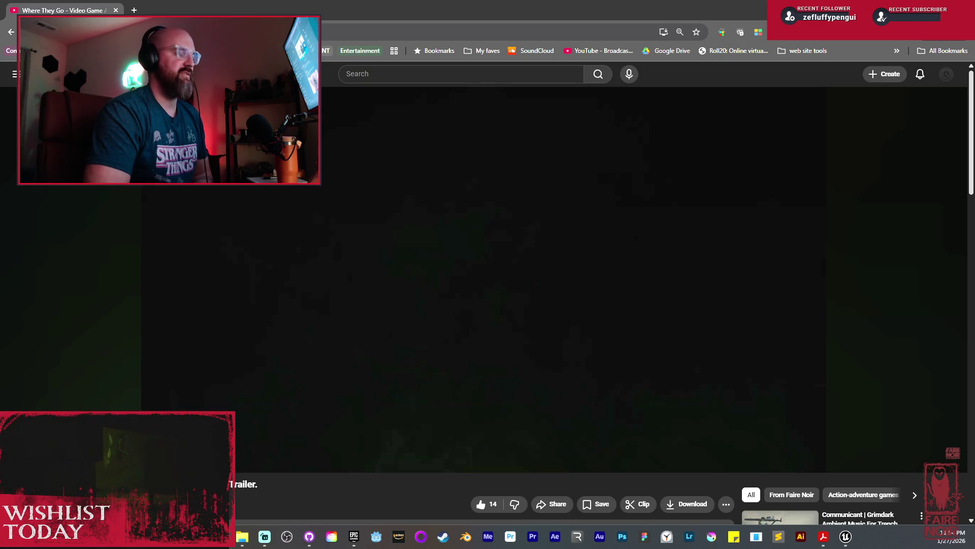
mouse_move(264, 290)
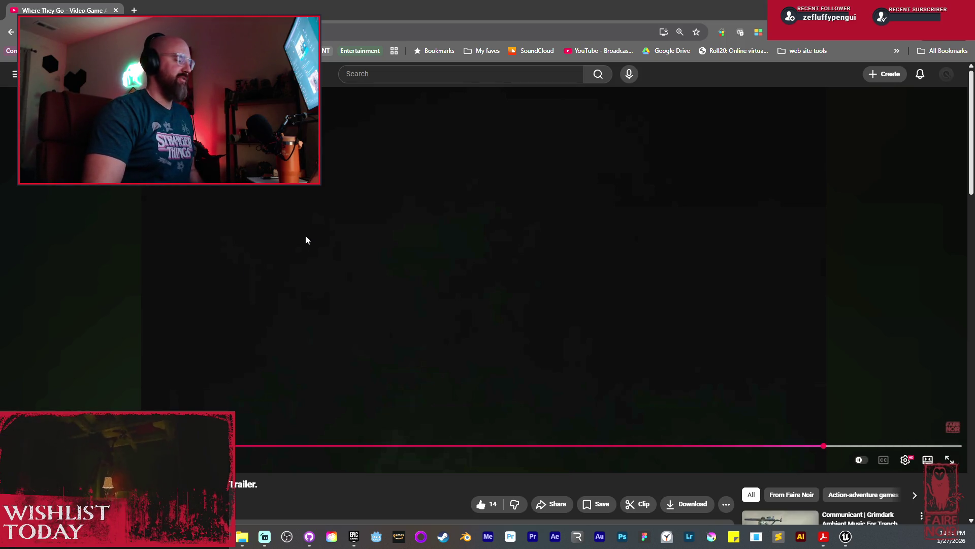
key(alt+Tab)
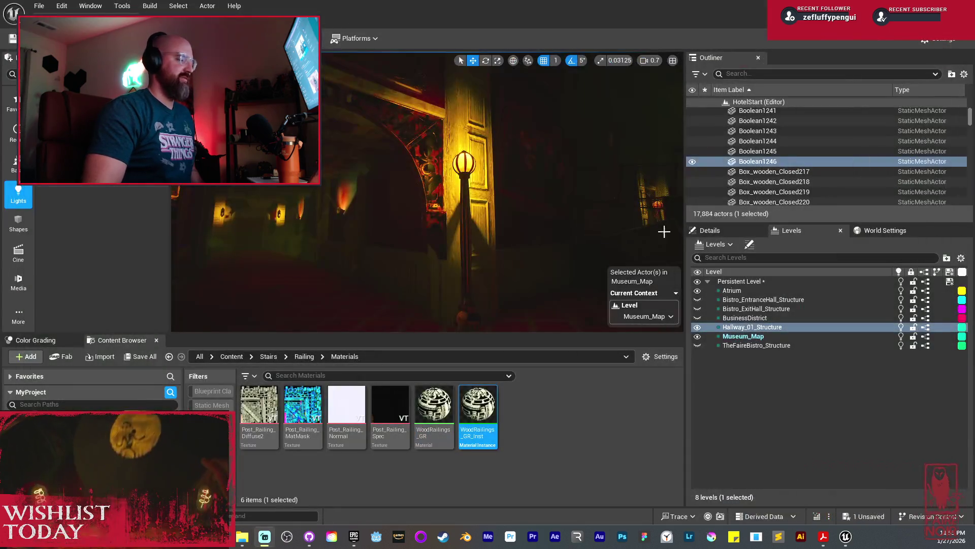
Step: Hide Hallway_01_Structure and fly the camera along the carpeted walkway to the staircase
click(697, 328)
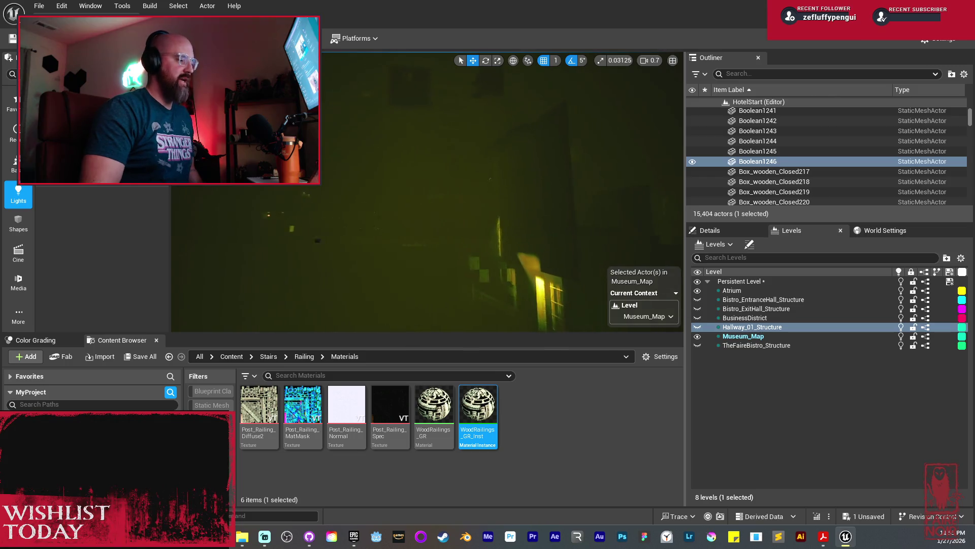
mouse_move(478, 209)
mouse_down()
mouse_move(490, 203)
mouse_move(459, 215)
mouse_up()
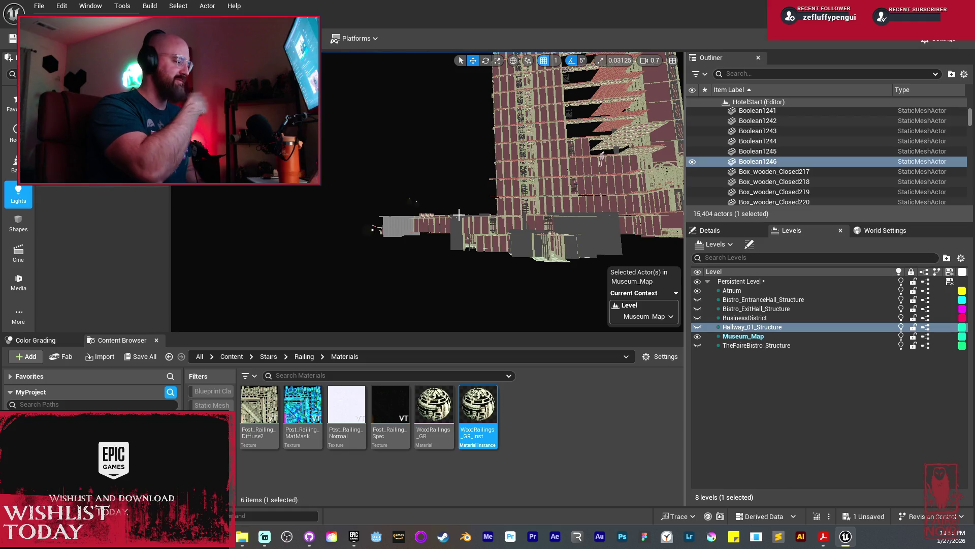
mouse_move(459, 215)
mouse_down()
mouse_move(441, 215)
mouse_move(450, 215)
mouse_move(445, 188)
mouse_move(440, 209)
mouse_move(459, 215)
mouse_up()
scroll(450, 215, up, 2)
scroll(447, 201, down, 2)
scroll(444, 198, down, 3)
scroll(445, 213, up, 1)
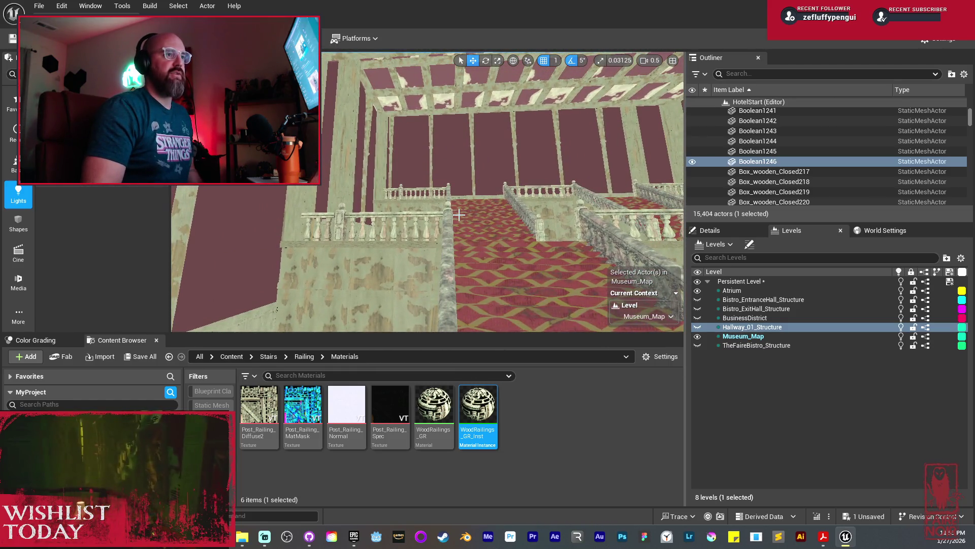
mouse_move(471, 211)
mouse_down()
mouse_move(487, 160)
mouse_move(495, 194)
mouse_move(424, 228)
mouse_move(547, 232)
mouse_move(559, 201)
mouse_move(540, 196)
mouse_move(223, 305)
mouse_up()
Step: Select two adjacent carpeted floor Boolean pieces
click(424, 228)
ctrl+click(547, 231)
mouse_move(441, 233)
mouse_down()
mouse_move(375, 243)
mouse_move(510, 236)
mouse_up()
click(509, 236)
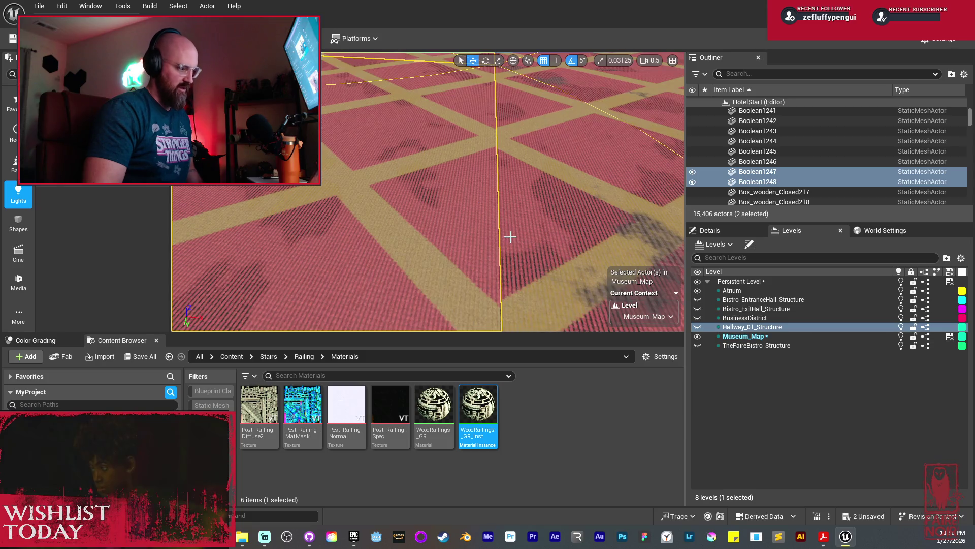
drag(507, 238, 498, 222)
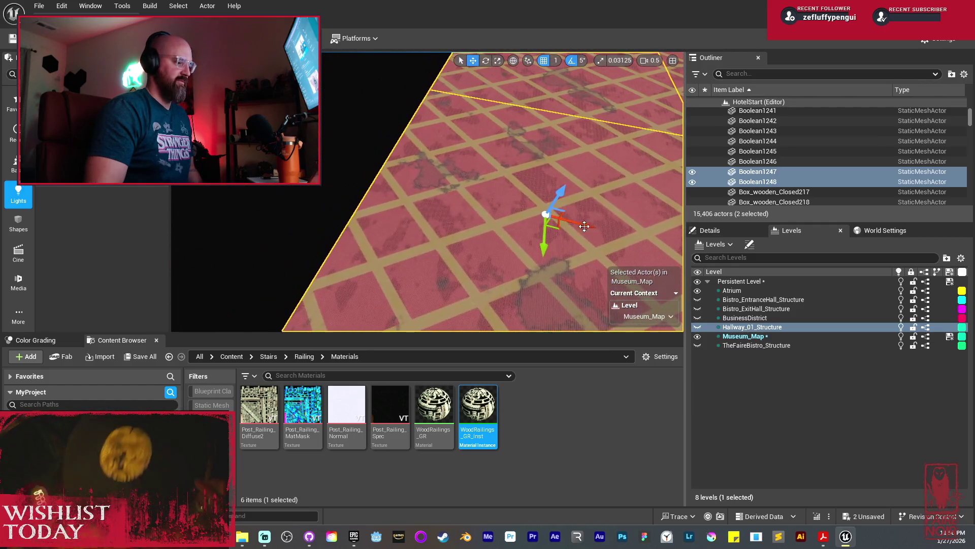
Step: Alt-drag the floor pair along X twice to add offset floor copies
drag(378, 175, 396, 171)
drag(461, 173, 461, 173)
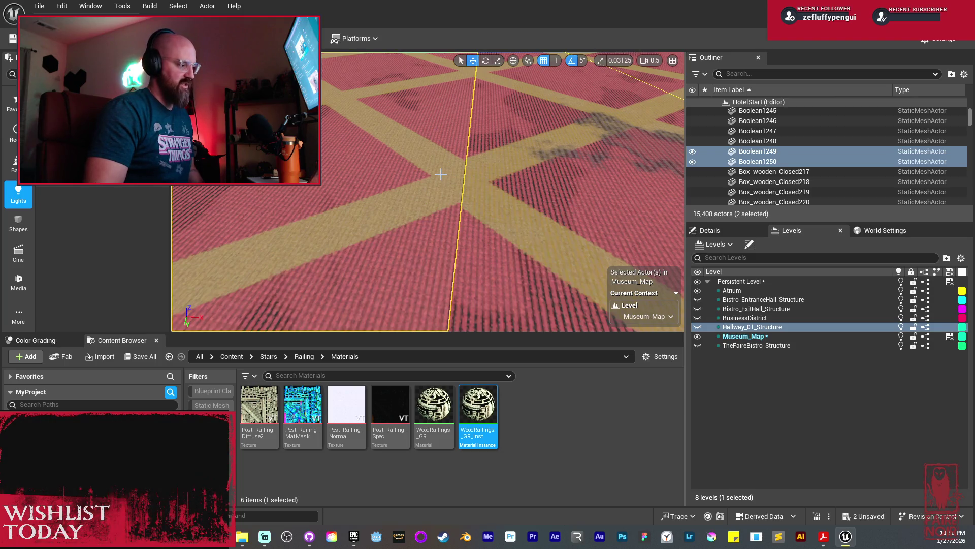
drag(478, 178, 478, 178)
mouse_move(493, 214)
alt+mouse_down()
mouse_move(326, 196)
mouse_move(228, 198)
alt+mouse_up()
mouse_move(385, 199)
mouse_down()
mouse_move(421, 205)
mouse_move(404, 193)
mouse_up()
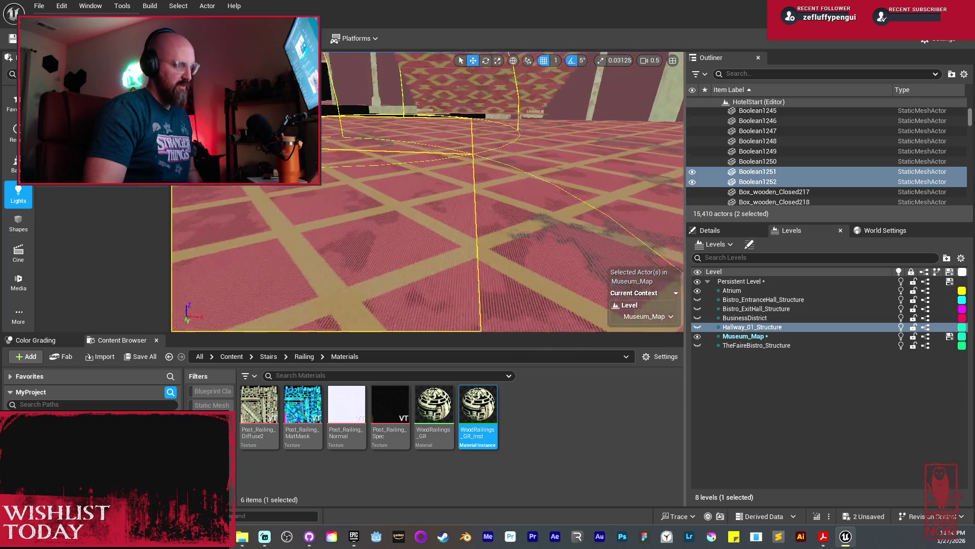
drag(405, 193, 405, 194)
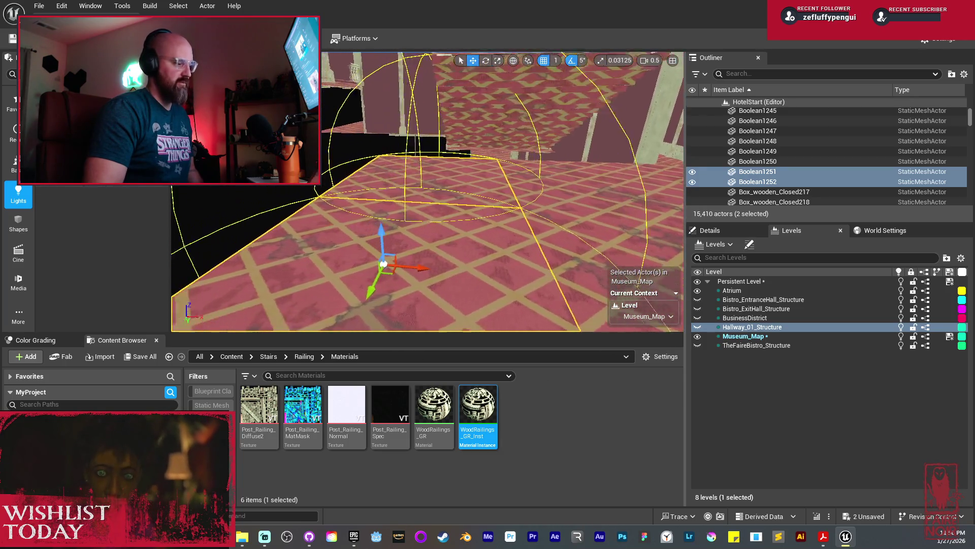
Step: Duplicate the floor pair again as Boolean1255 and Boolean1256 and slide them further along X
key(ctrl+d)
drag(508, 264, 507, 264)
drag(390, 234, 349, 226)
drag(470, 262, 470, 262)
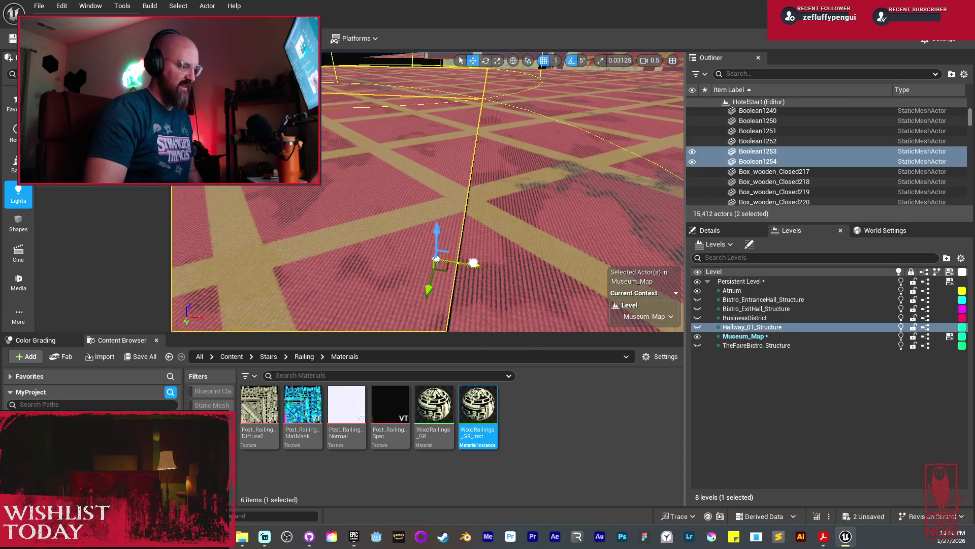
key(g)
mouse_move(516, 259)
mouse_down()
mouse_move(549, 237)
mouse_move(260, 216)
mouse_up()
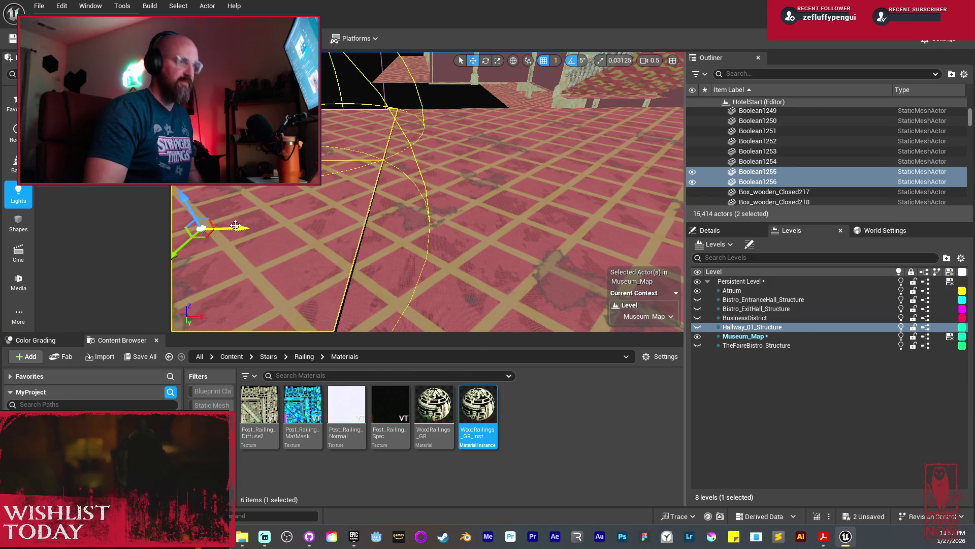
drag(253, 212, 253, 212)
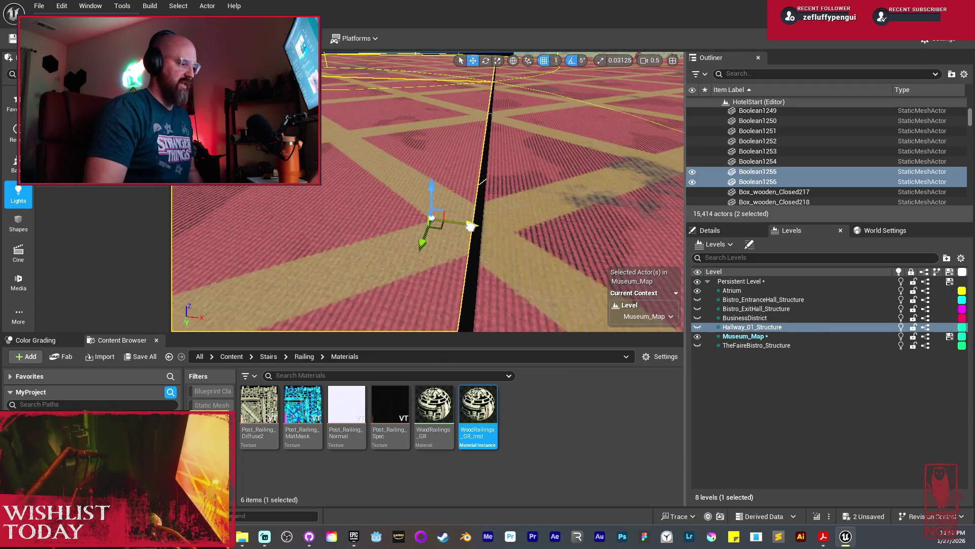
drag(470, 227, 478, 227)
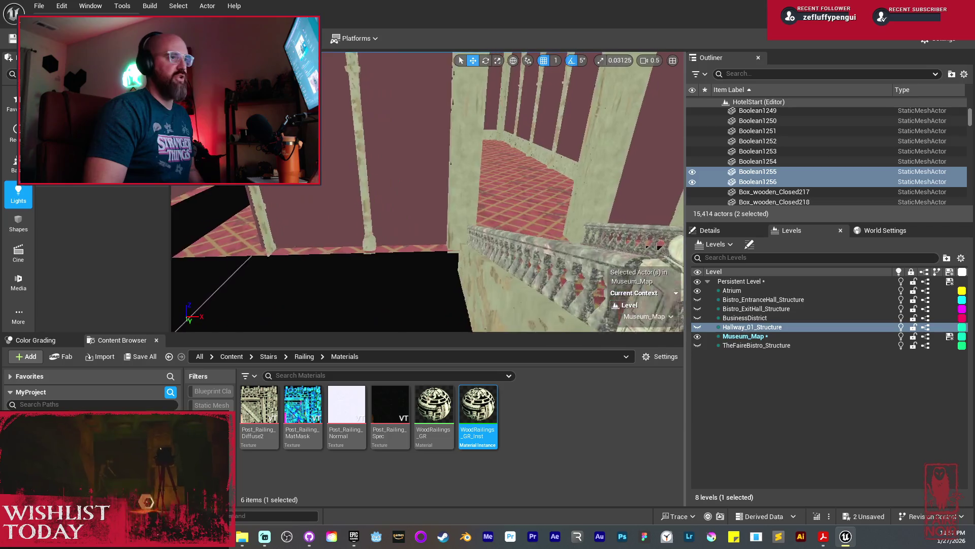
Step: Select the plain wall paneling and tall beam and duplicate them with Ctrl+D
key(w)
key(w)
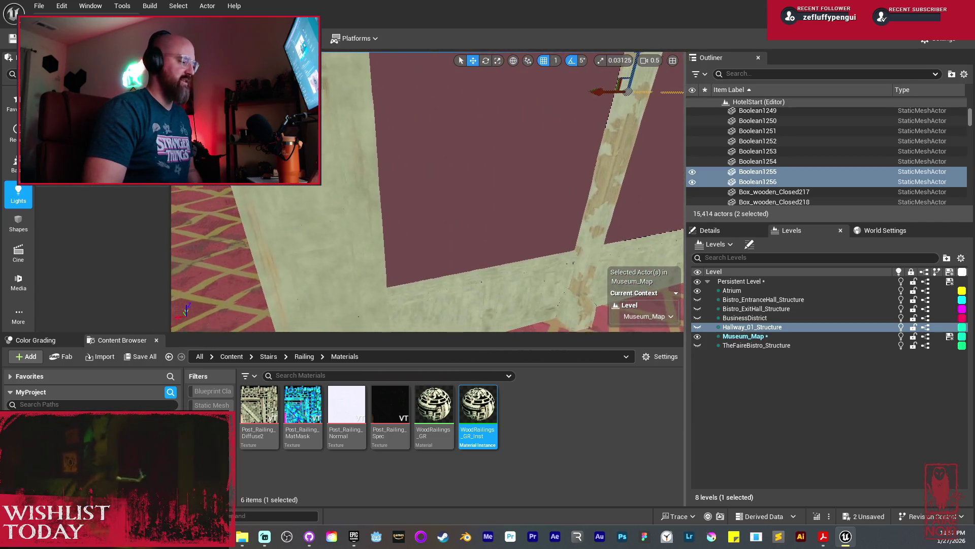
key(s)
click(446, 286)
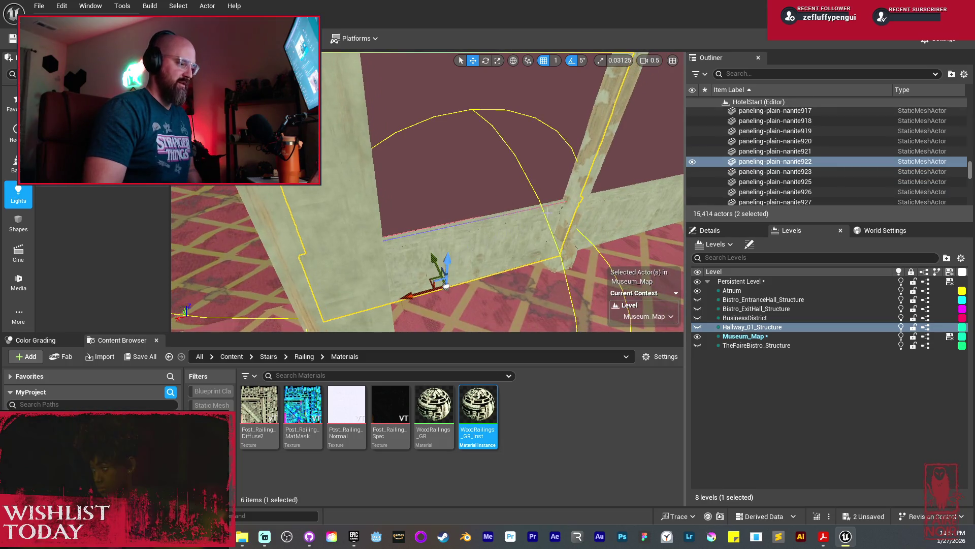
ctrl+click(598, 162)
key(f)
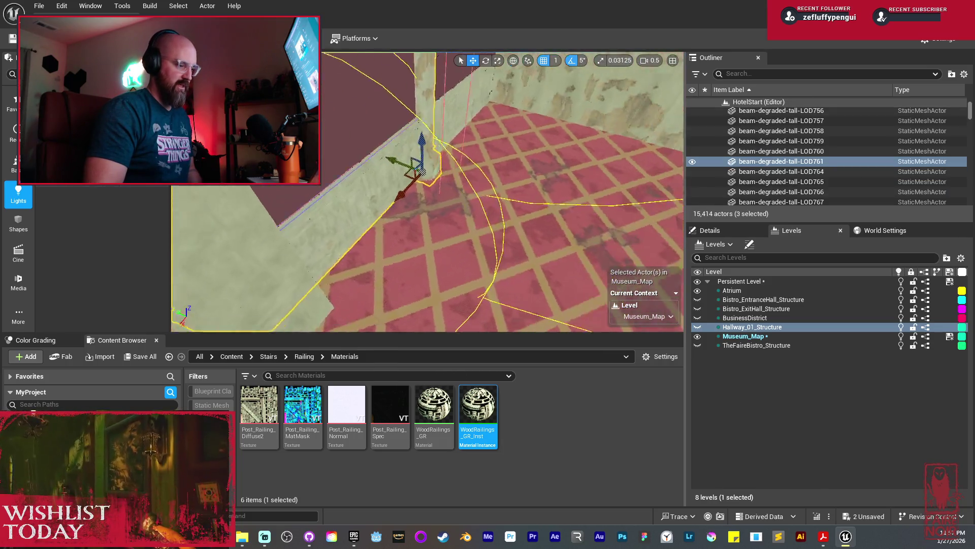
key(ctrl+d)
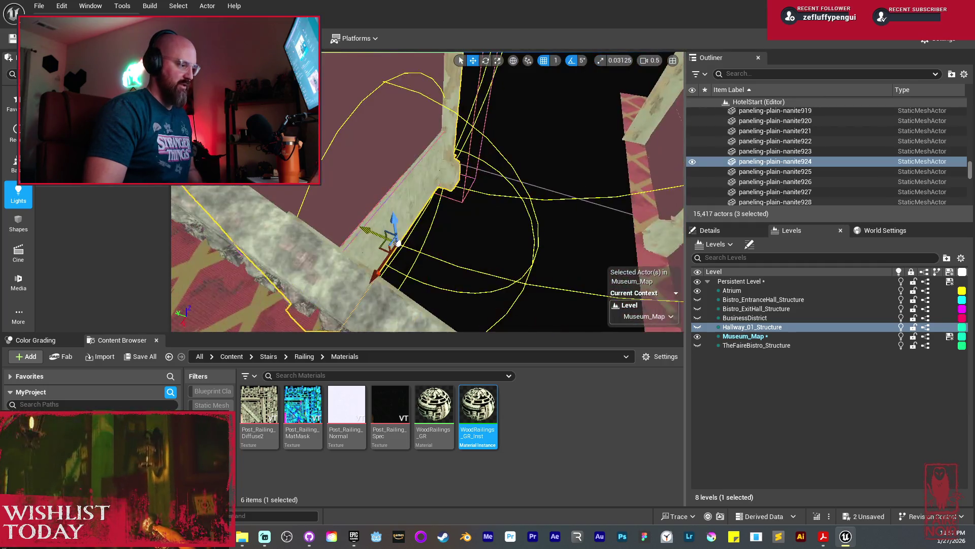
mouse_move(416, 188)
mouse_down()
mouse_move(416, 167)
mouse_move(396, 147)
mouse_move(416, 220)
mouse_move(402, 226)
mouse_move(369, 164)
mouse_move(382, 150)
mouse_up()
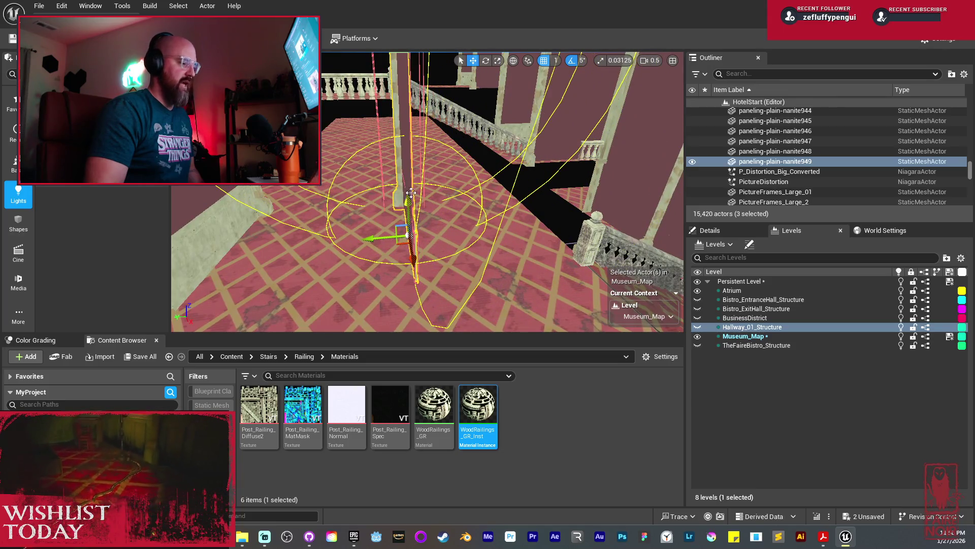
Step: Mirror the copied wall pieces along X, then select a plain wall panel
right_click(399, 211)
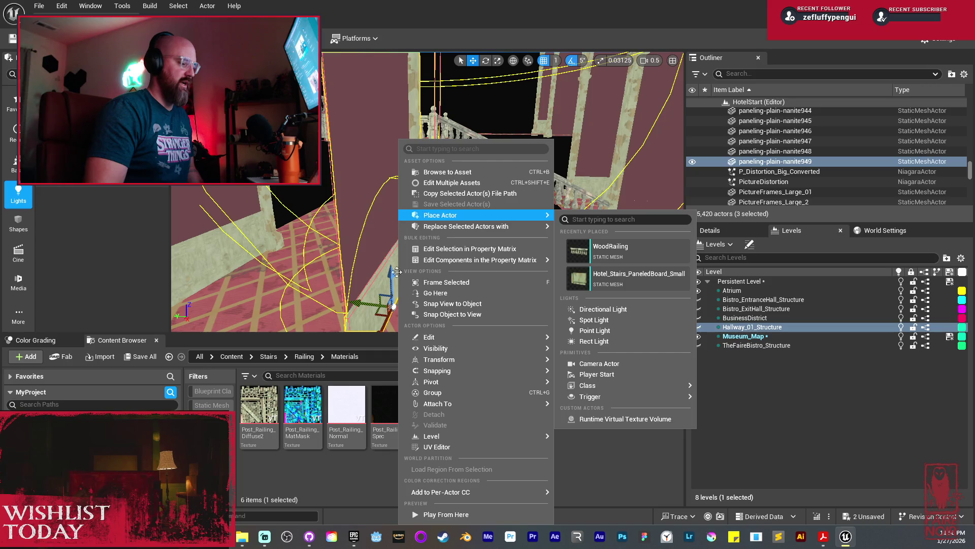
mouse_move(460, 359)
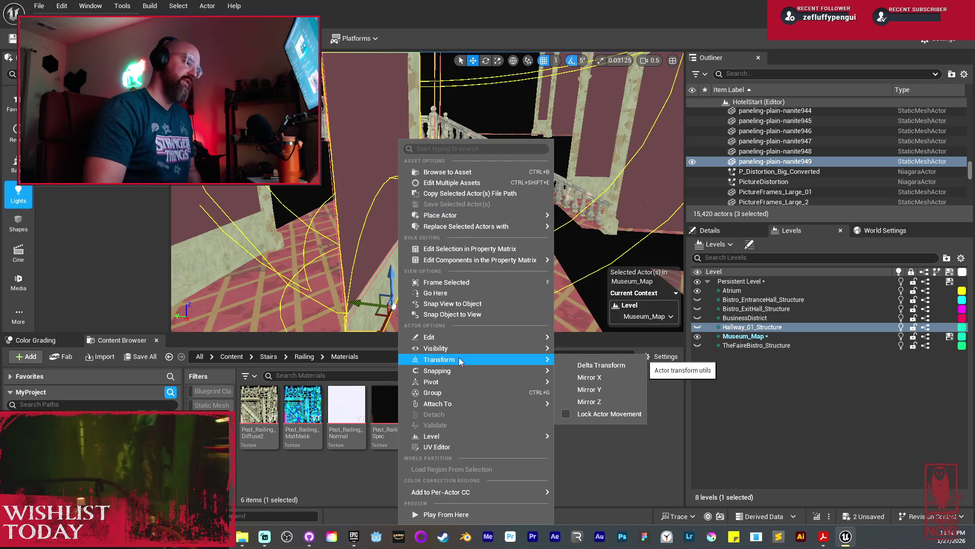
click(589, 377)
drag(472, 249, 358, 261)
click(462, 213)
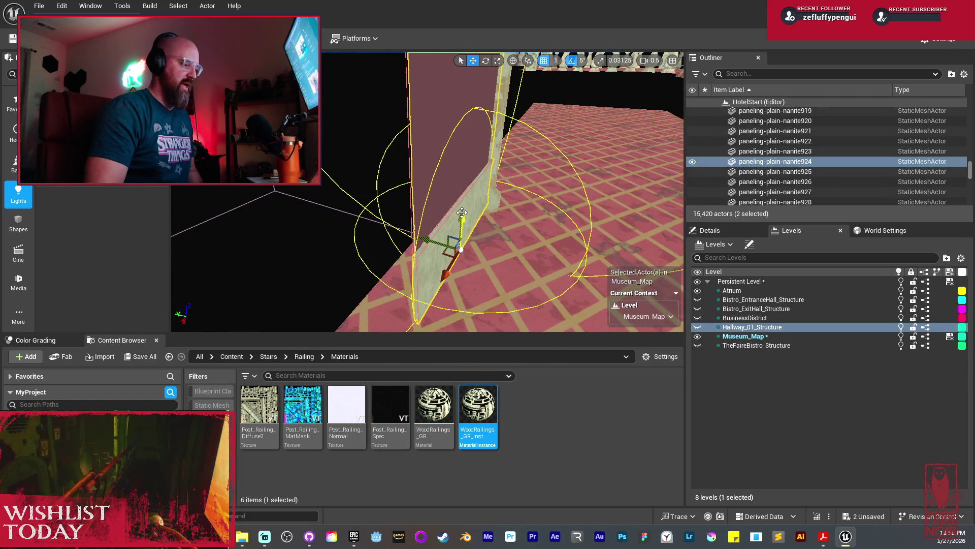
click(466, 202)
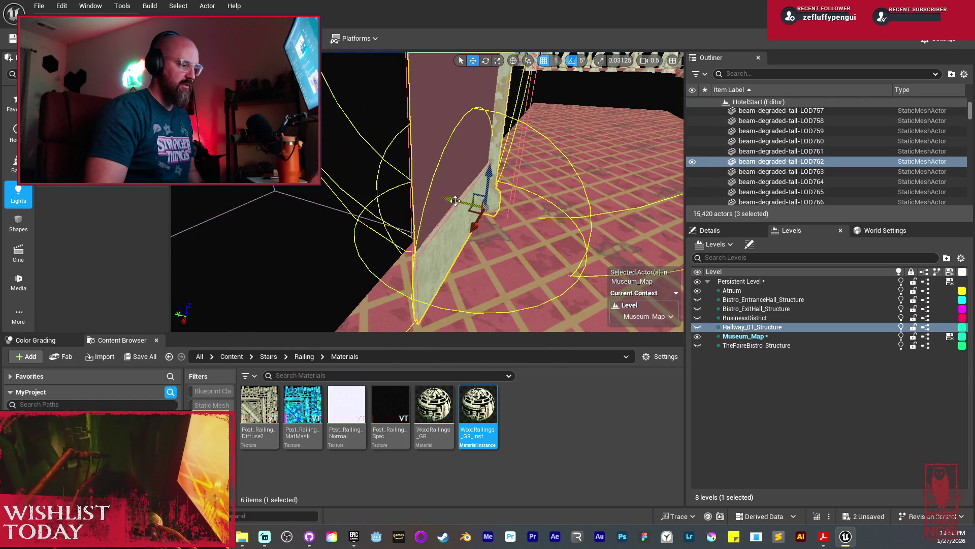
mouse_move(455, 201)
mouse_down()
mouse_move(426, 207)
mouse_move(434, 173)
mouse_up()
ctrl+click(424, 214)
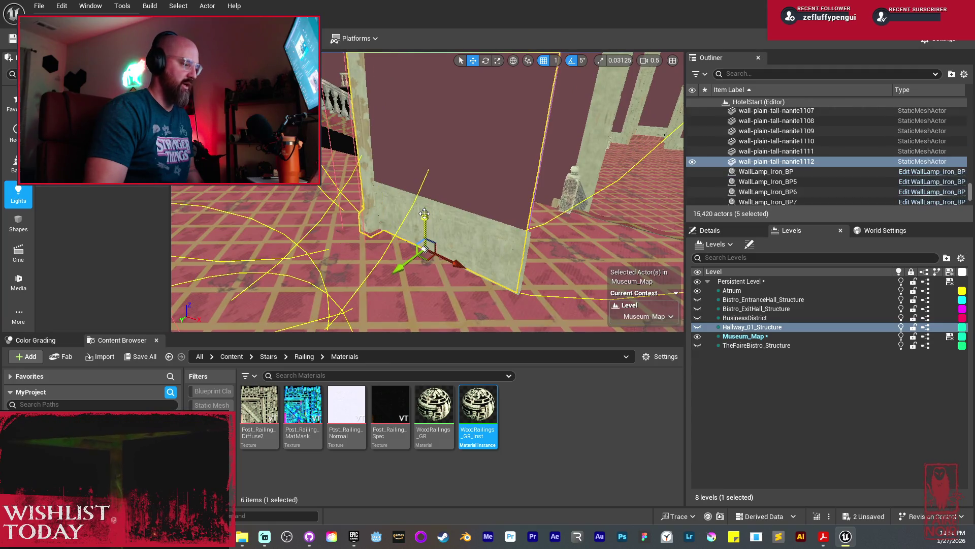
ctrl+click(440, 224)
mouse_move(440, 224)
mouse_down()
mouse_move(430, 223)
mouse_move(460, 194)
mouse_up()
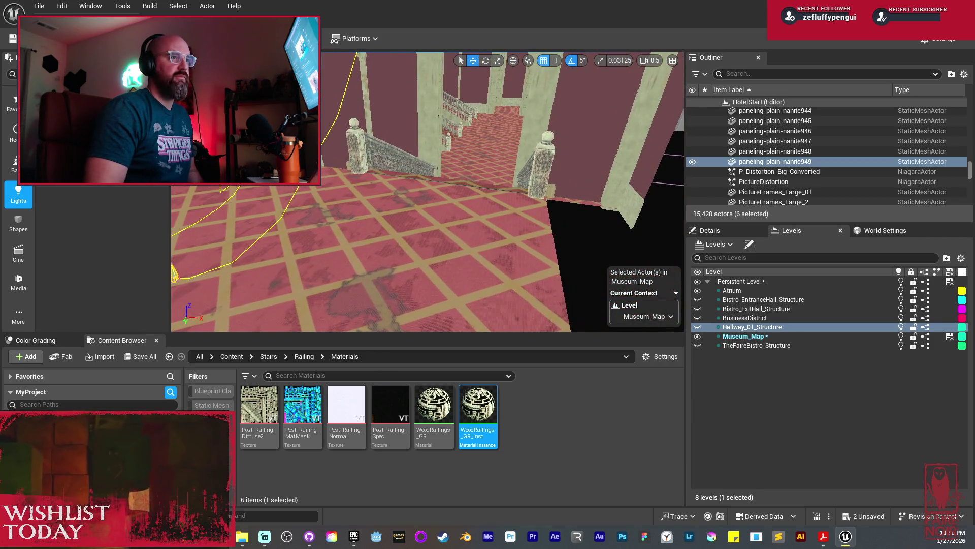
drag(460, 194, 446, 201)
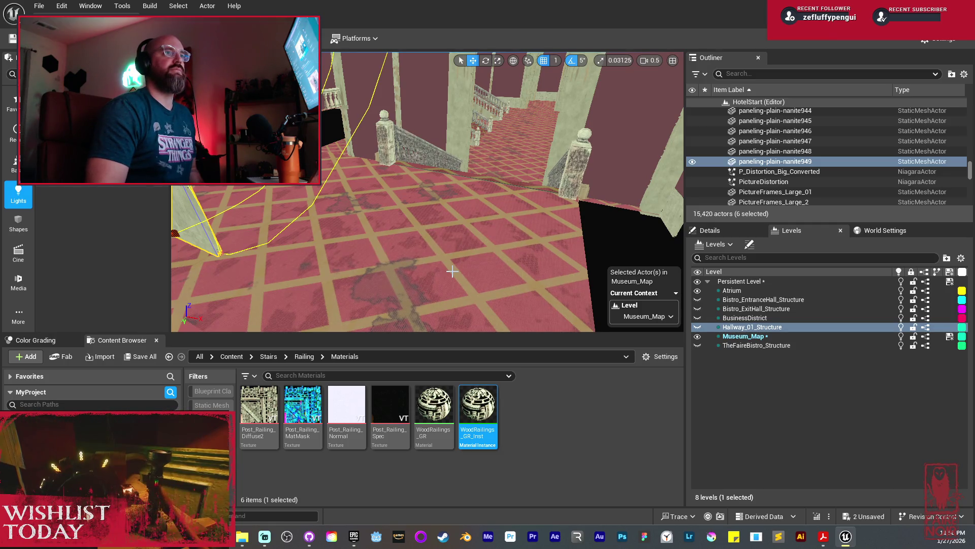
drag(452, 270, 376, 317)
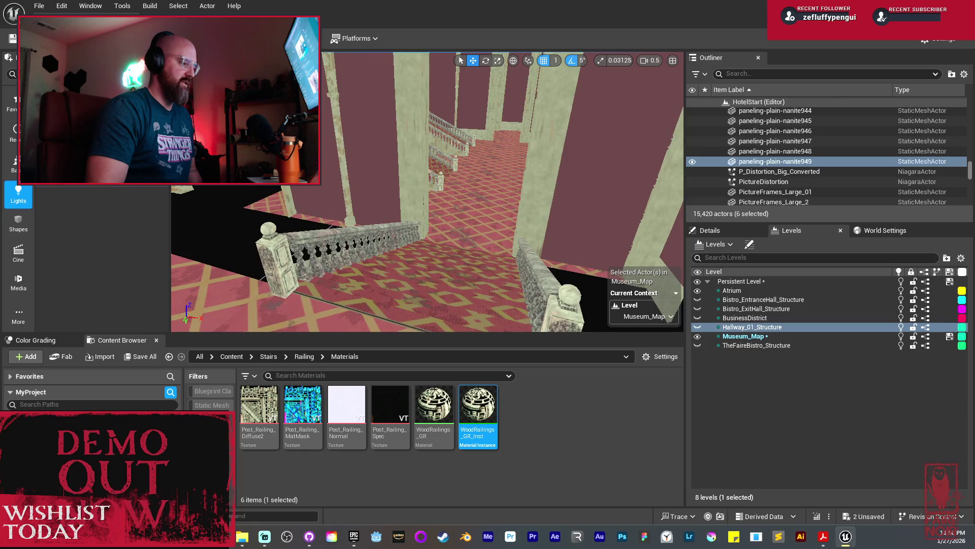
click(480, 126)
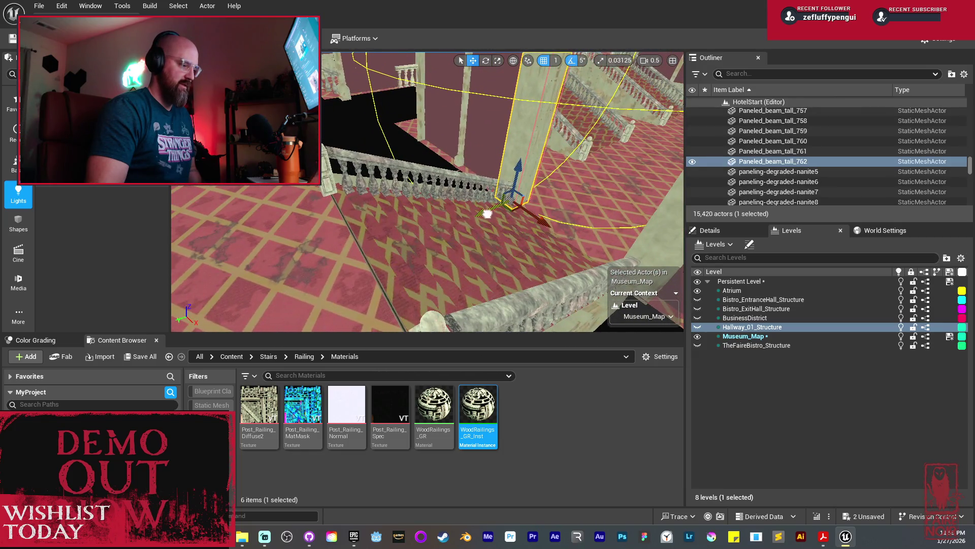
Step: Place a paneled beam copy beside the stairs and rotate it 55° about vertical
alt+drag(487, 213, 453, 226)
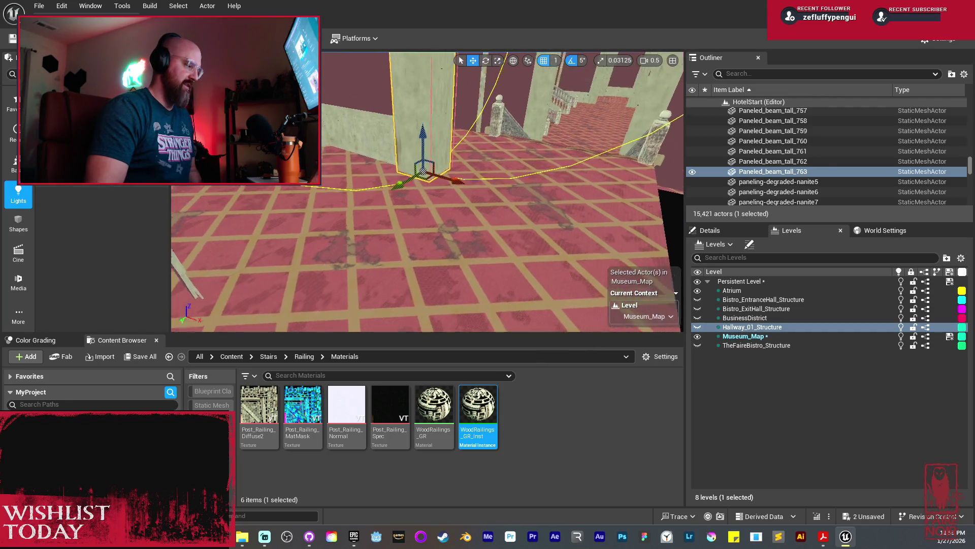
key(w)
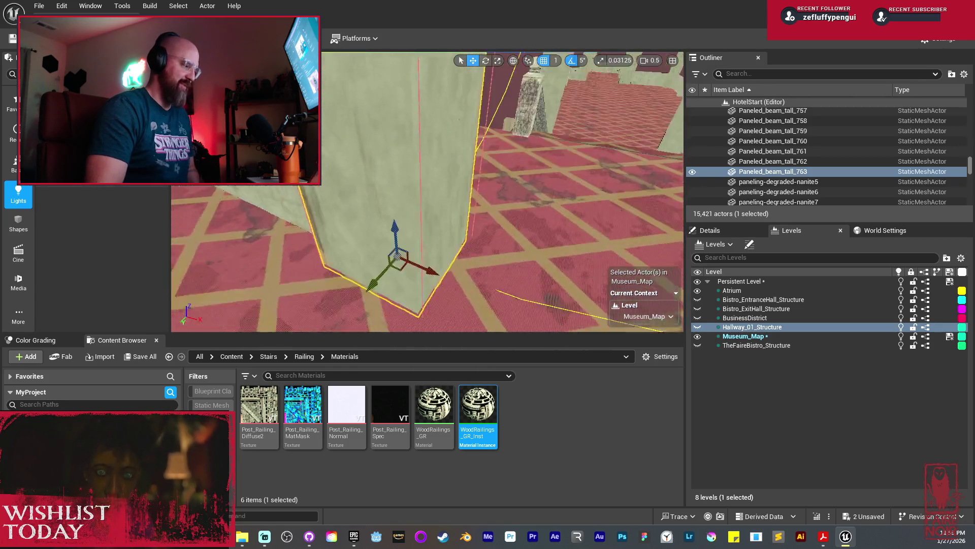
key(w)
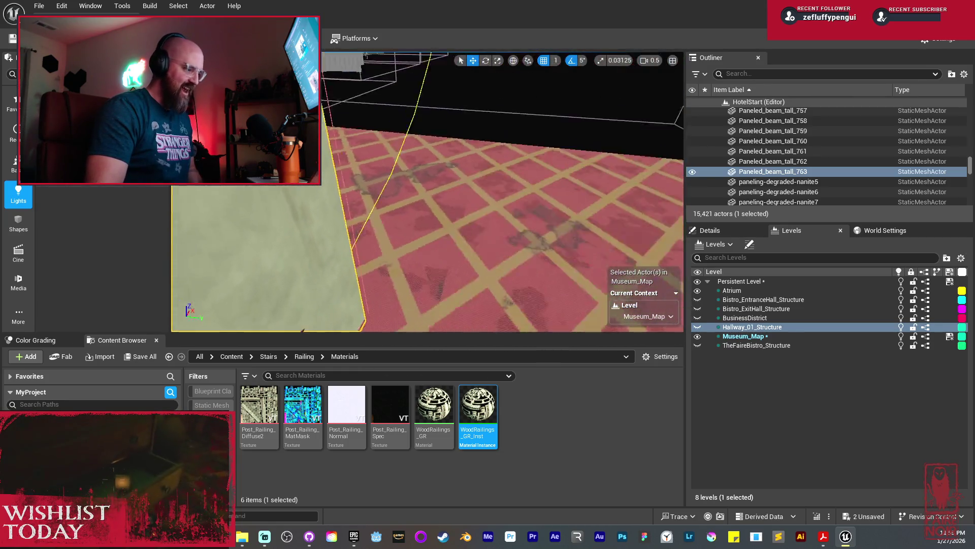
key(a)
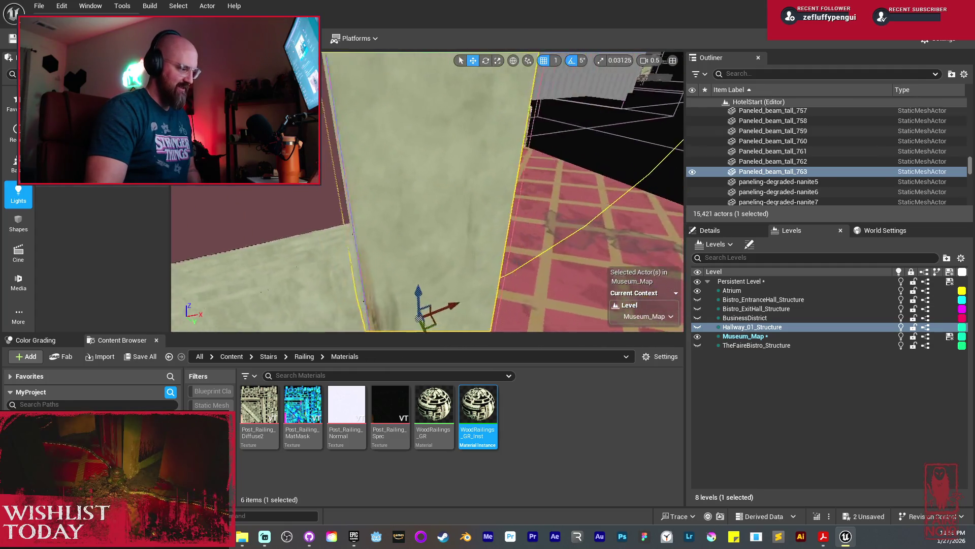
key(e)
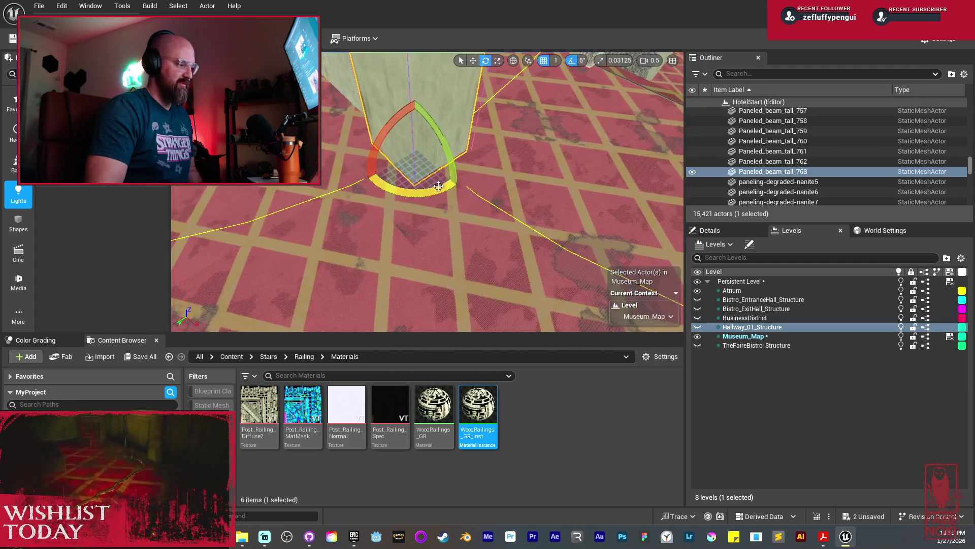
drag(439, 186, 396, 198)
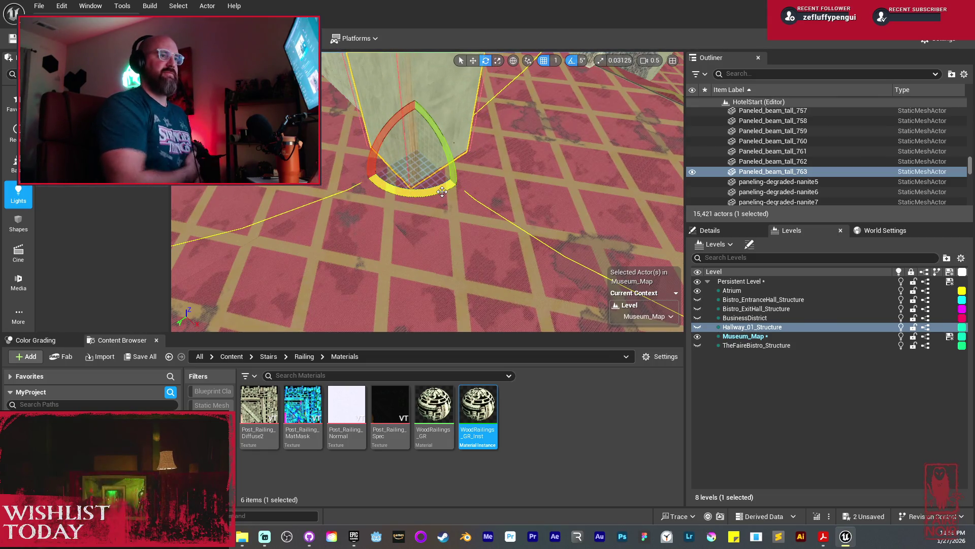
Step: Frame the beam from the stairs and Alt-drag a second copy to the right
key(w)
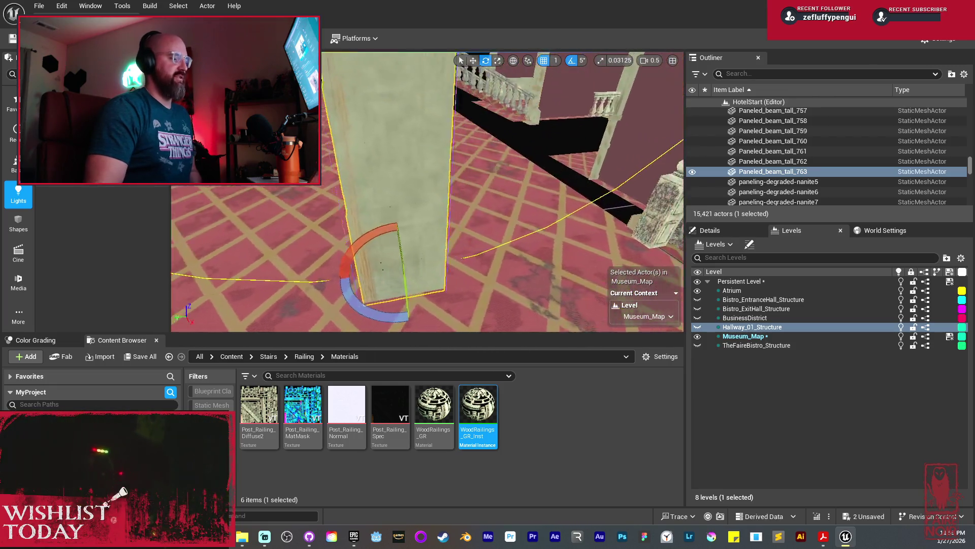
key(w)
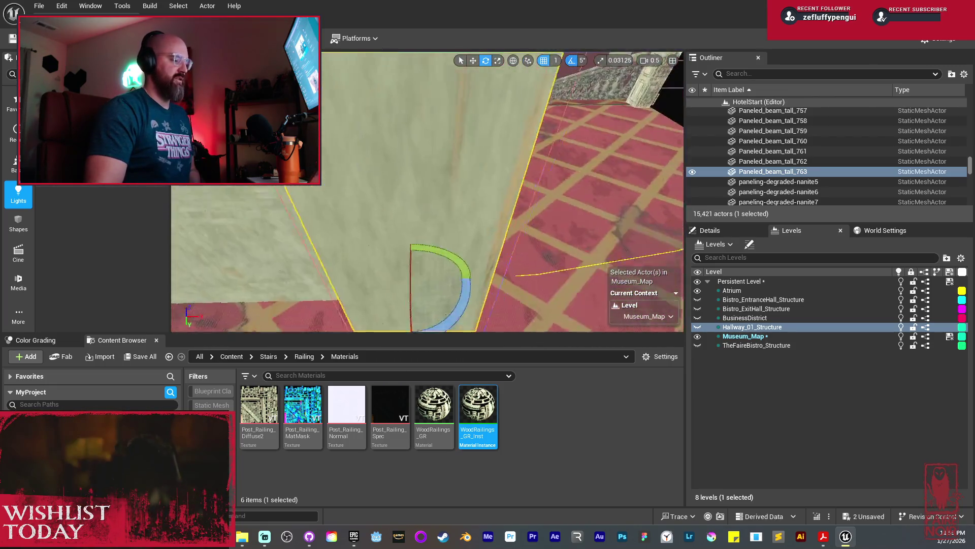
key(s)
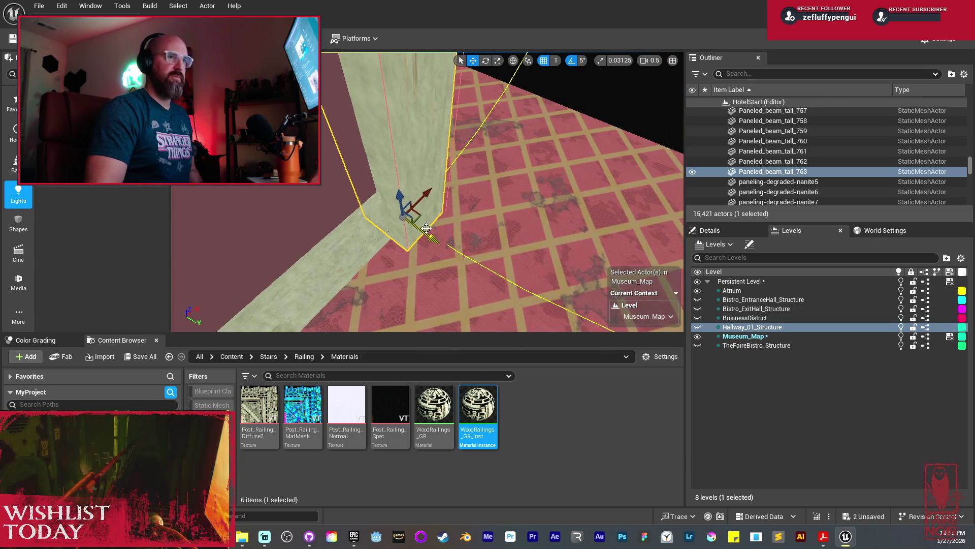
key(s)
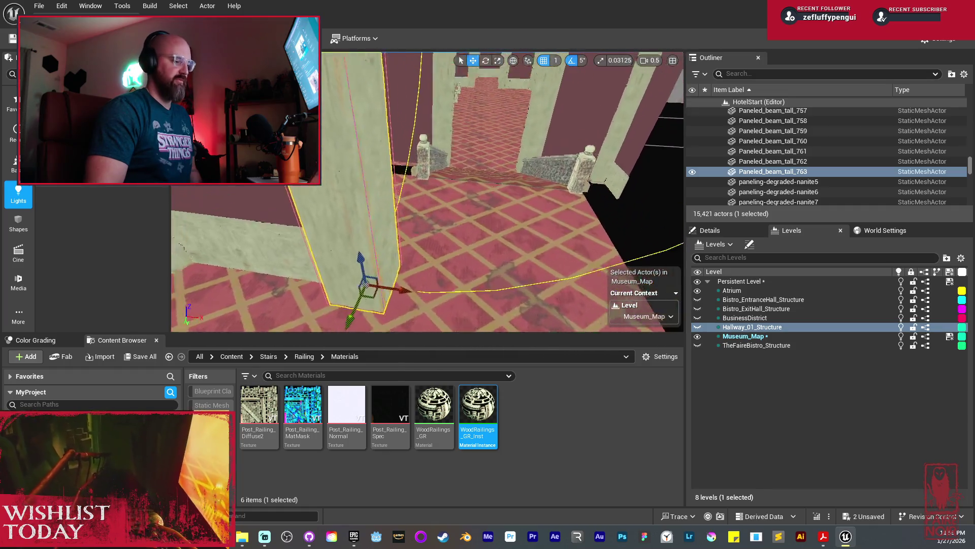
key(s)
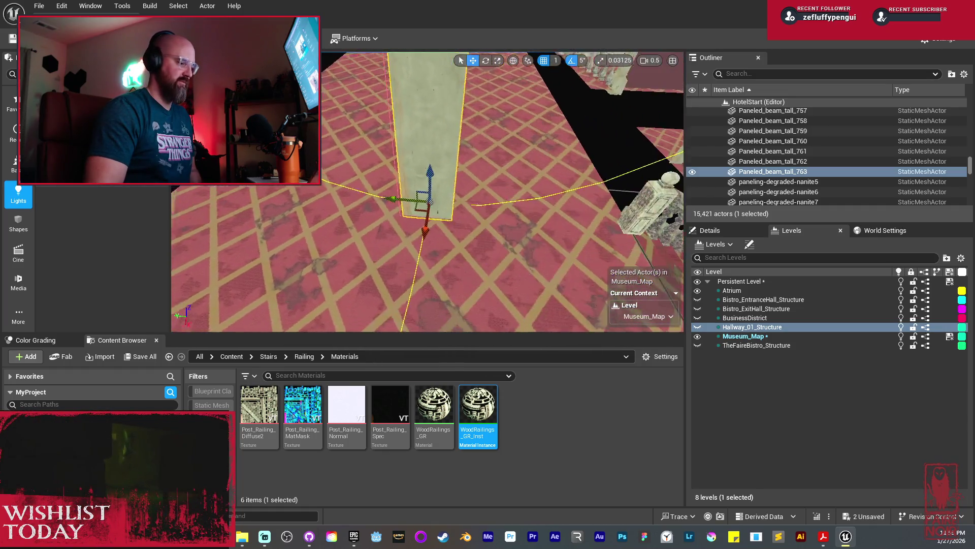
key(d)
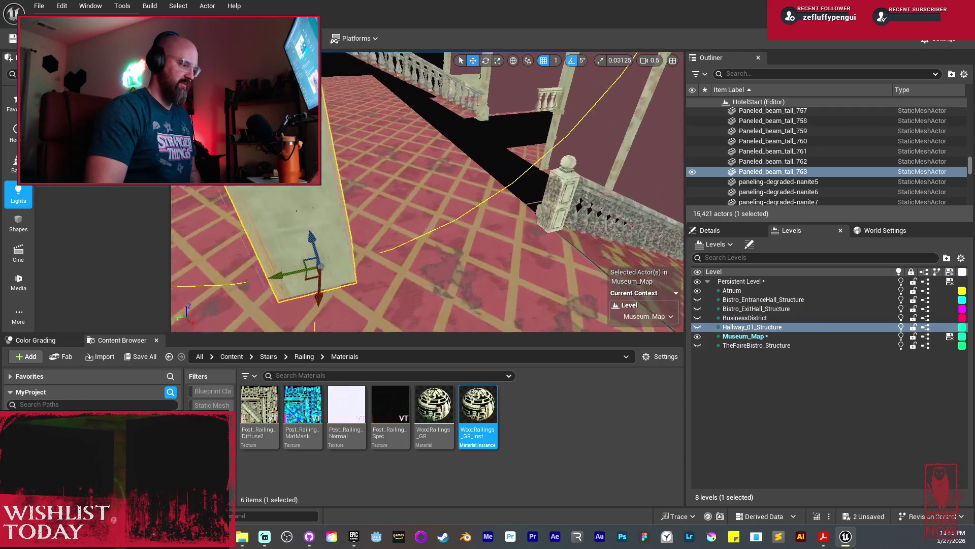
key(s)
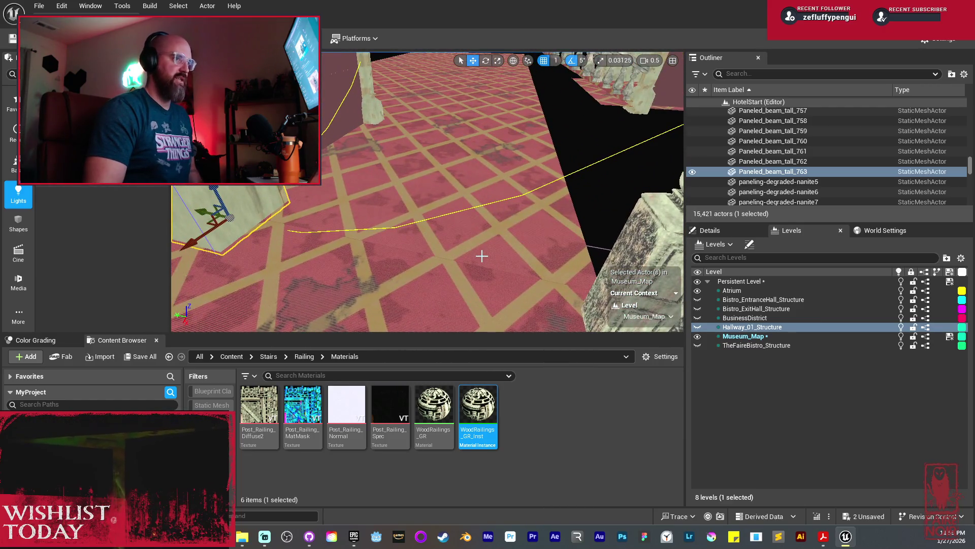
key(f)
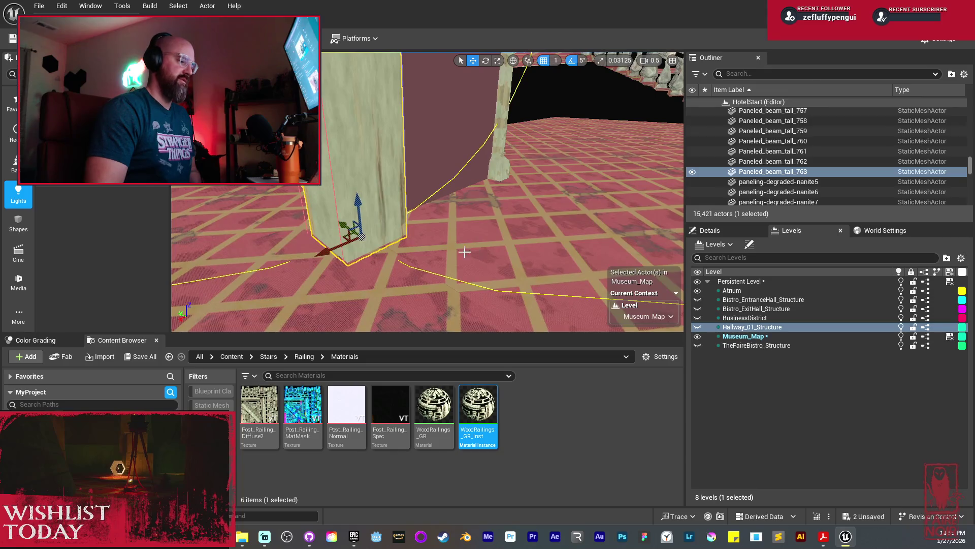
key(s)
key(d)
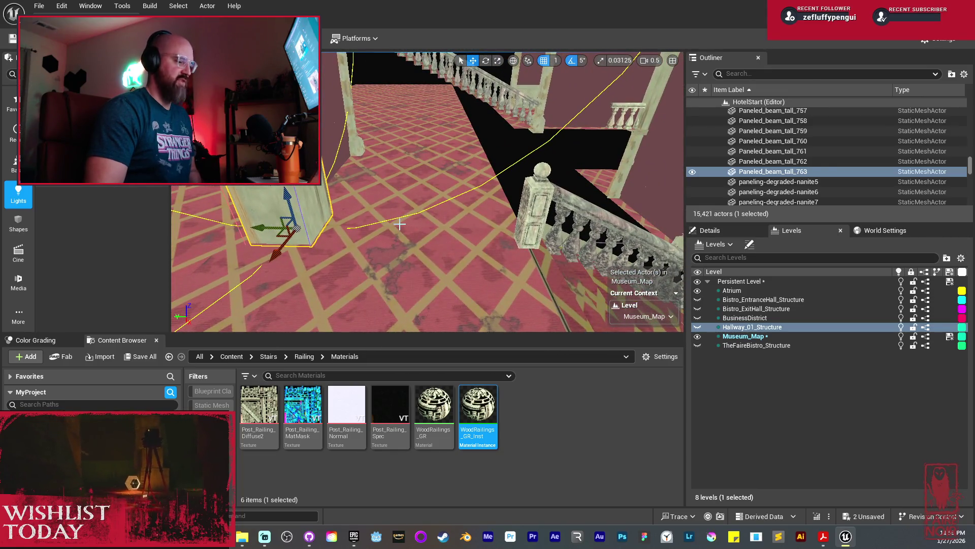
alt+drag(263, 225, 434, 245)
Step: Delete the stair post, position the new beam copy, and select both beams
click(533, 212)
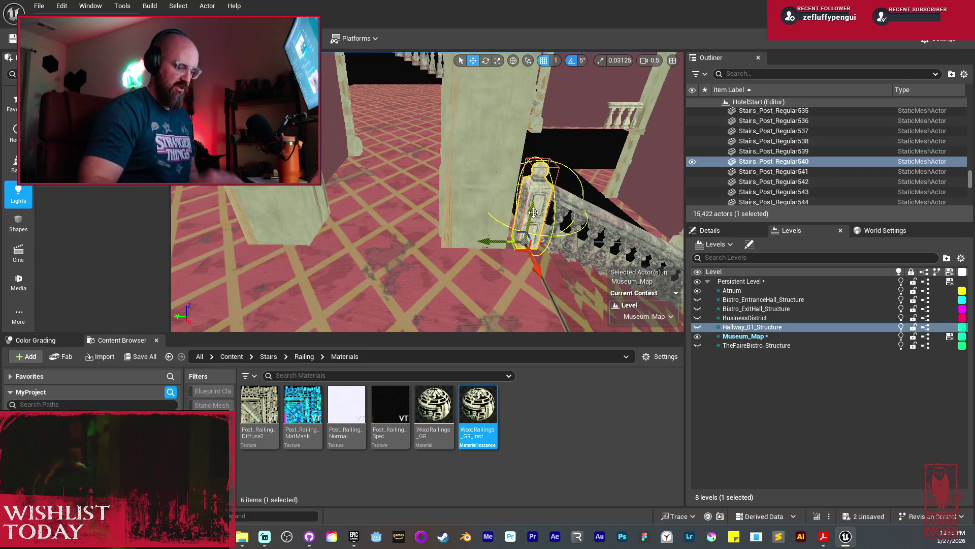
key(Delete)
click(469, 217)
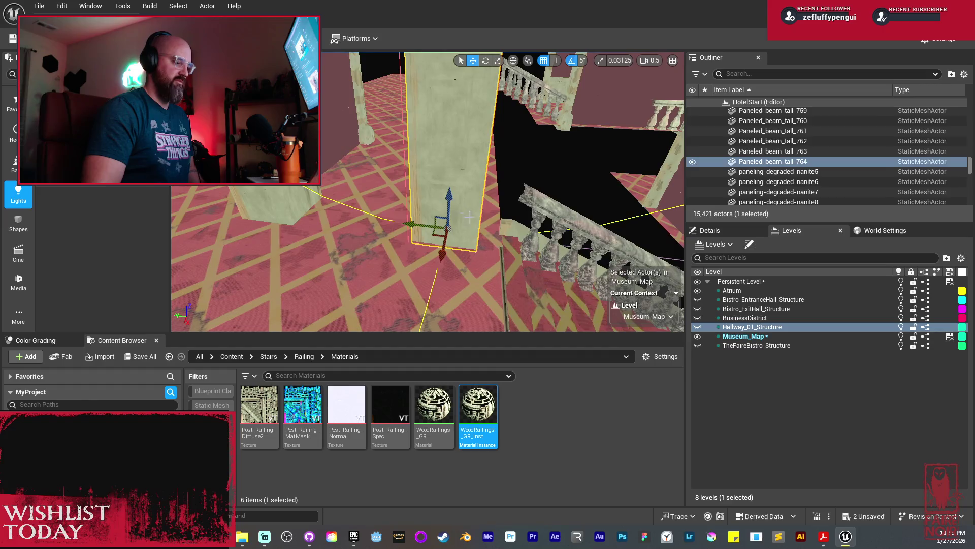
mouse_move(449, 250)
mouse_down()
mouse_move(447, 239)
mouse_move(460, 277)
mouse_move(447, 243)
mouse_move(427, 236)
mouse_up()
ctrl+click(432, 152)
Step: Copy the left wall panel, rotate it to -90°, then duplicate and slide copies along the wall
click(365, 158)
mouse_move(398, 176)
mouse_down()
mouse_move(461, 226)
mouse_move(417, 201)
mouse_up()
mouse_move(417, 239)
mouse_down()
mouse_move(447, 256)
mouse_move(442, 231)
mouse_move(417, 216)
mouse_up()
key(w)
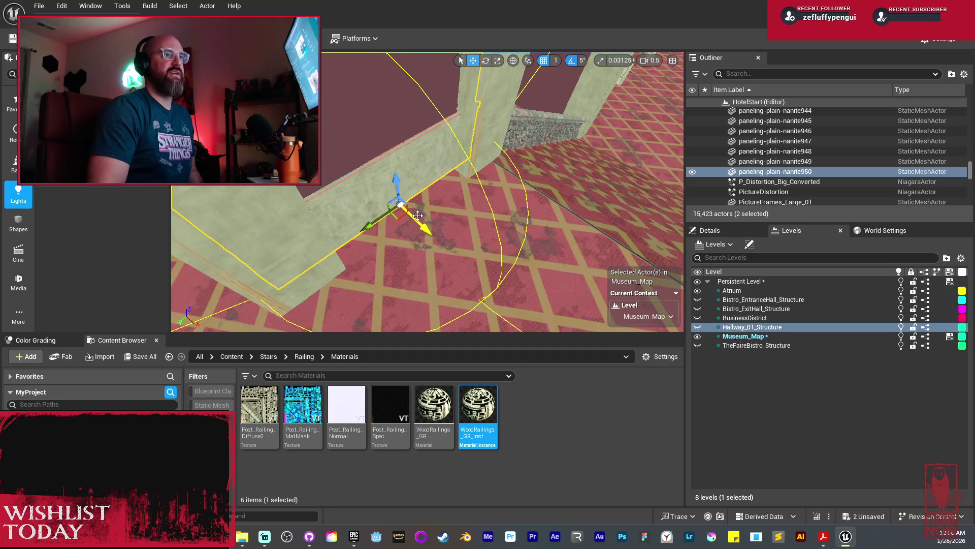
mouse_move(481, 188)
mouse_down()
mouse_move(305, 233)
mouse_move(264, 224)
mouse_move(335, 146)
mouse_up()
key(ctrl+d)
mouse_move(393, 126)
mouse_down()
mouse_move(406, 177)
mouse_move(481, 235)
mouse_move(331, 200)
mouse_up()
Step: Apply Mirror X twice to the three copied wall pieces, then select Stairs_Post_Regular541
right_click(331, 200)
mouse_move(470, 340)
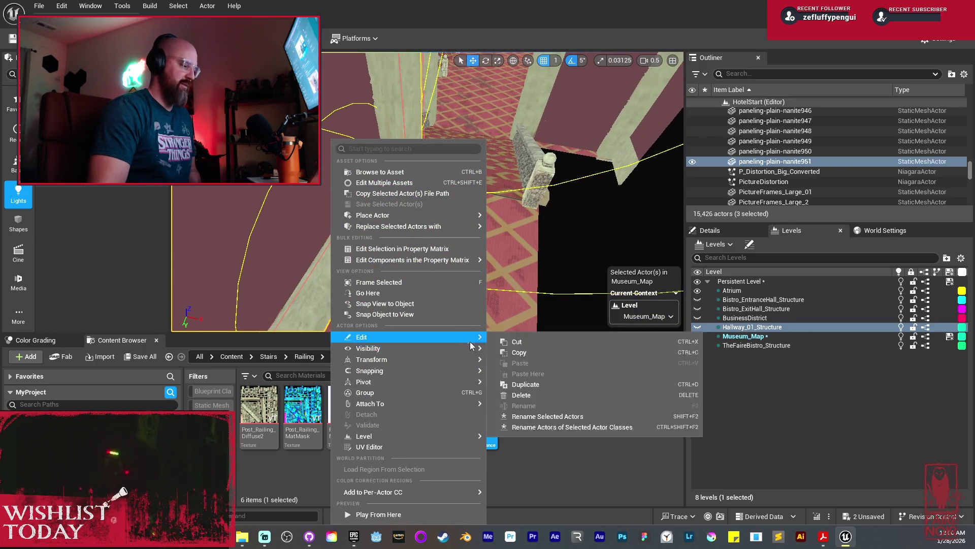
mouse_move(424, 360)
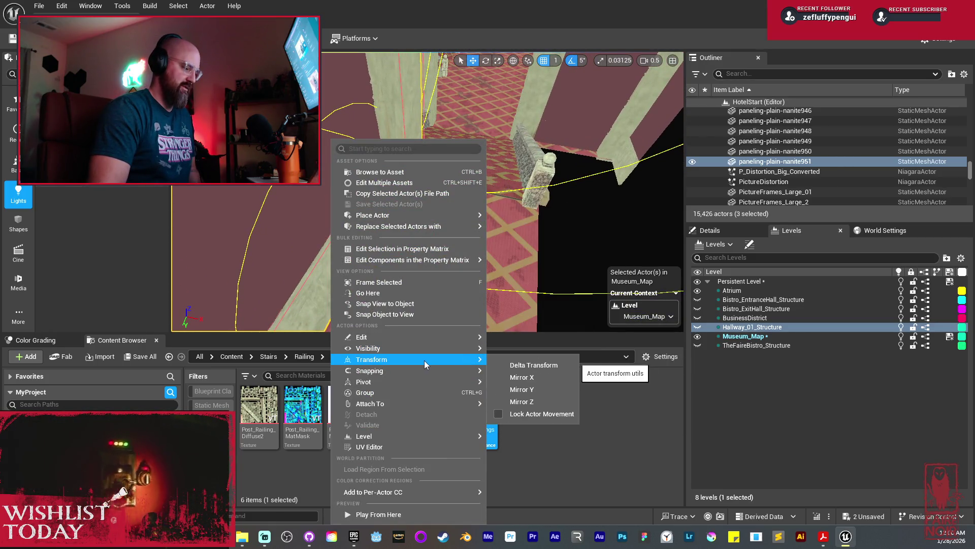
click(537, 377)
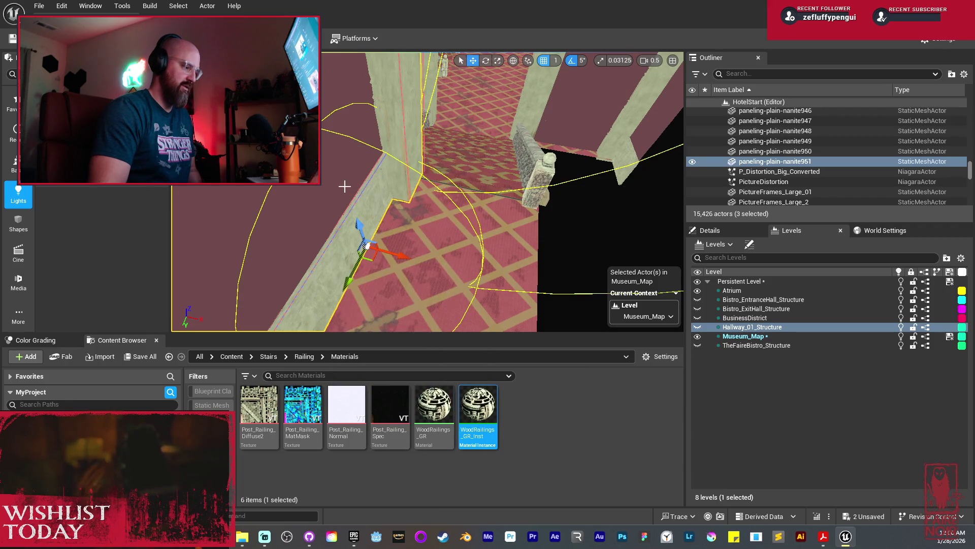
right_click(344, 187)
mouse_move(419, 359)
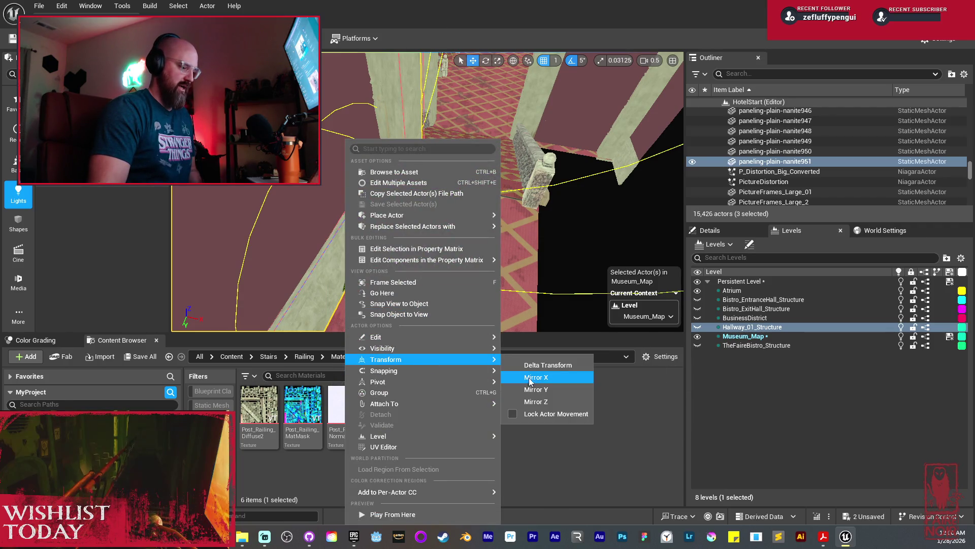
click(530, 377)
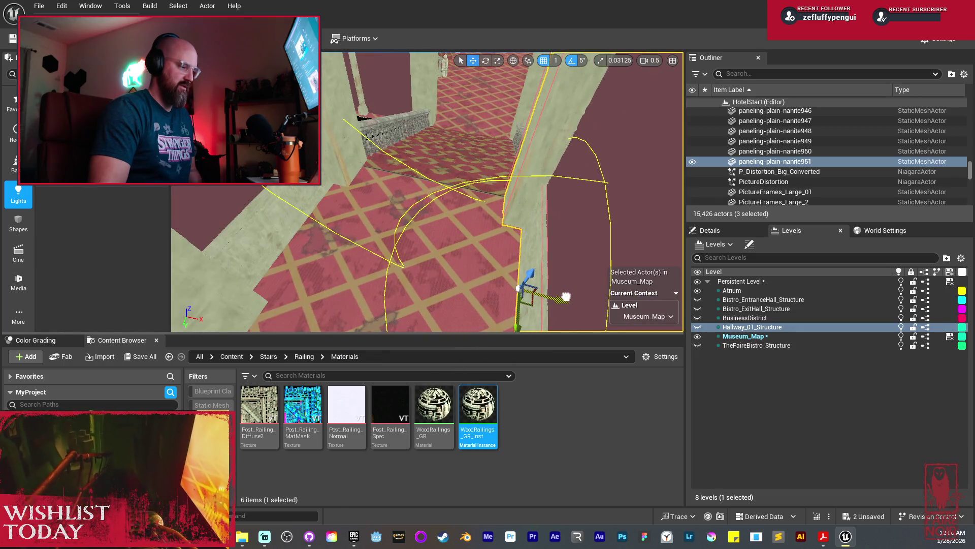
mouse_move(566, 296)
mouse_down()
mouse_move(406, 304)
mouse_move(385, 193)
mouse_up()
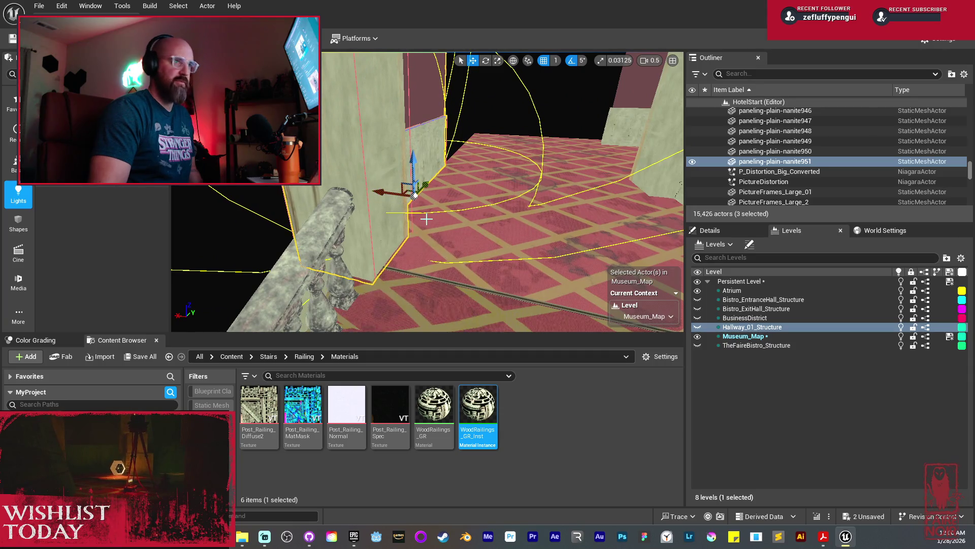
drag(476, 243, 482, 208)
click(391, 251)
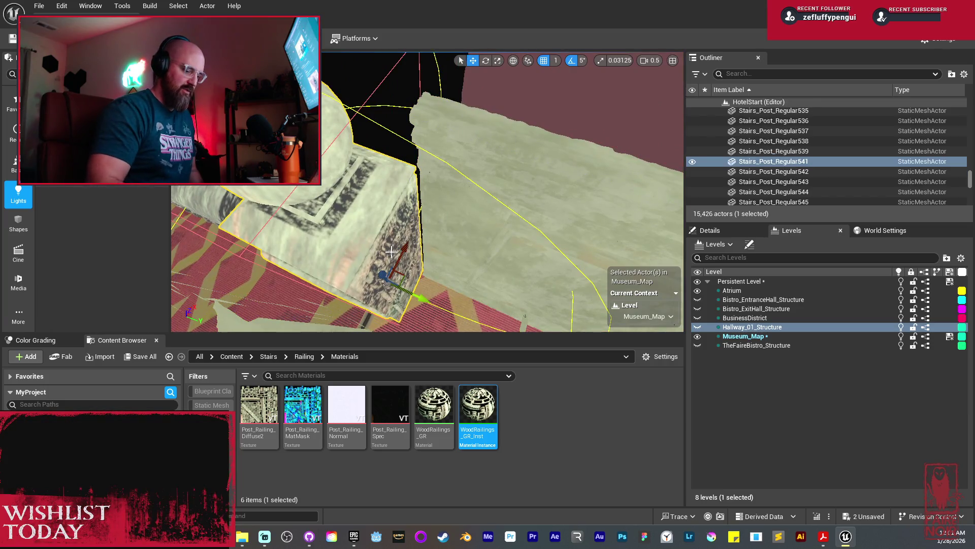
Step: Delete Stairs_Post_Regular541 and Alt-drag a degraded beam copy rotated to 85°
key(Delete)
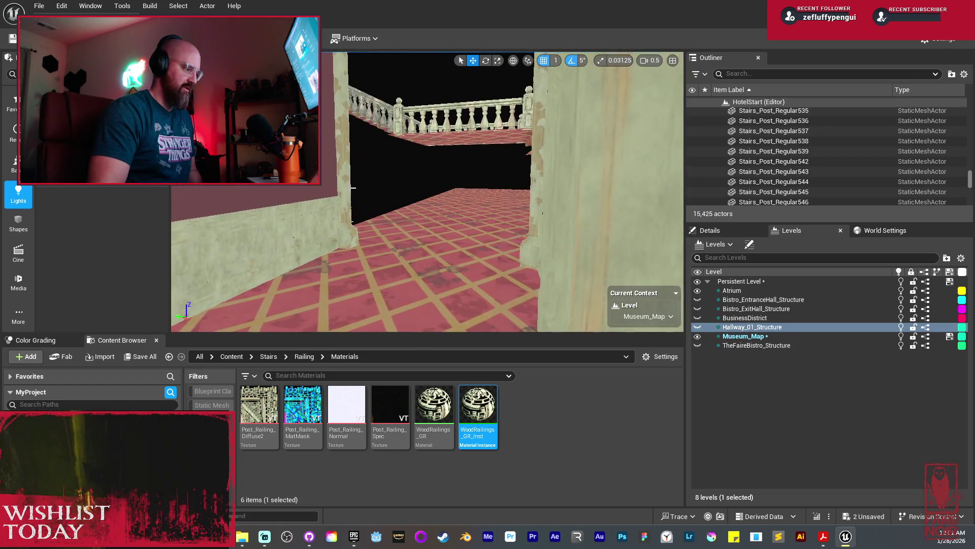
click(384, 178)
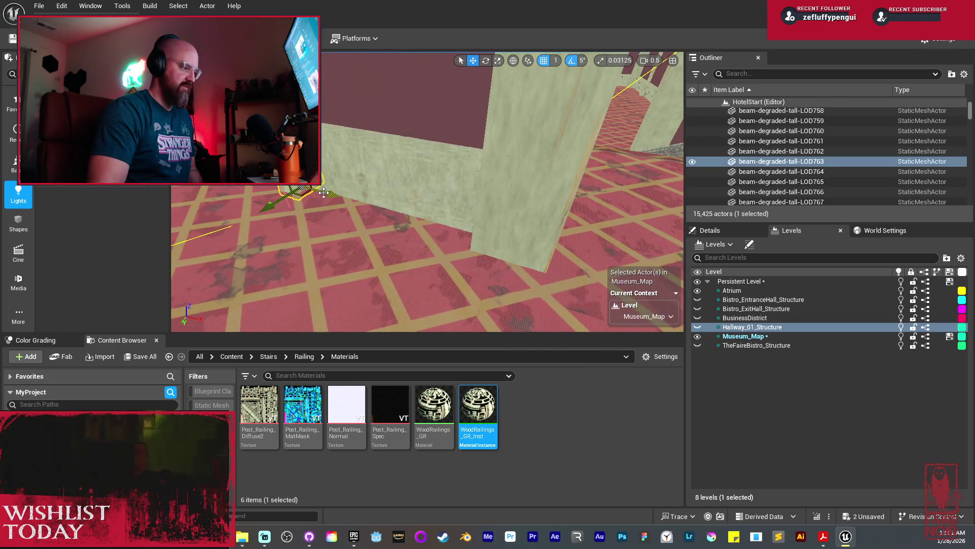
drag(324, 192, 337, 203)
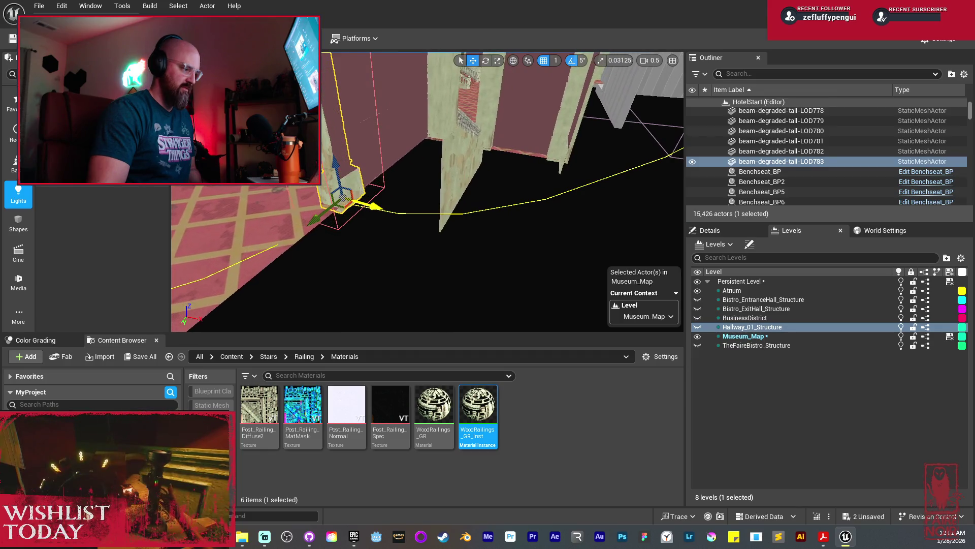
mouse_move(354, 226)
mouse_down()
mouse_move(368, 244)
mouse_move(284, 251)
mouse_move(411, 219)
mouse_move(386, 188)
mouse_up()
key(w)
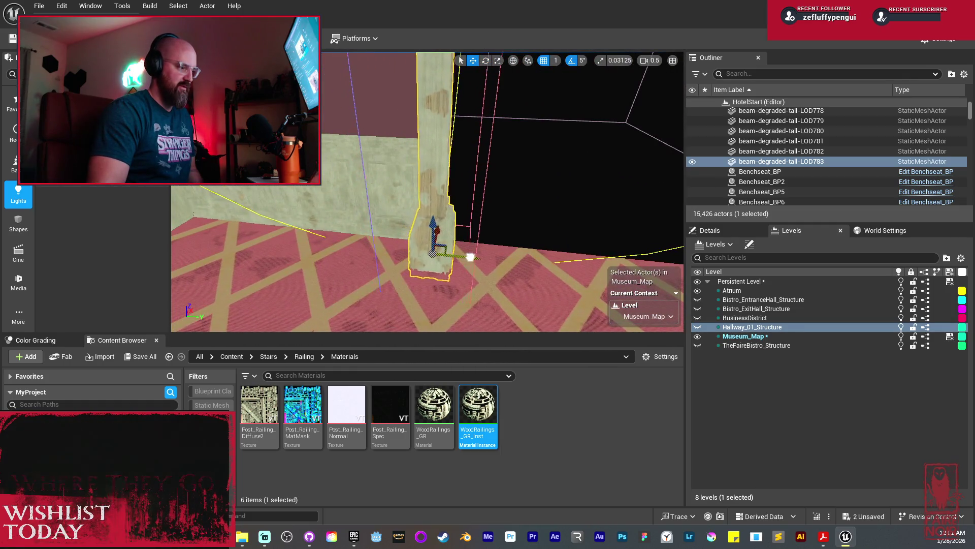
Step: Alt-drag copies of the three wall panel pieces to the right
drag(476, 257, 401, 246)
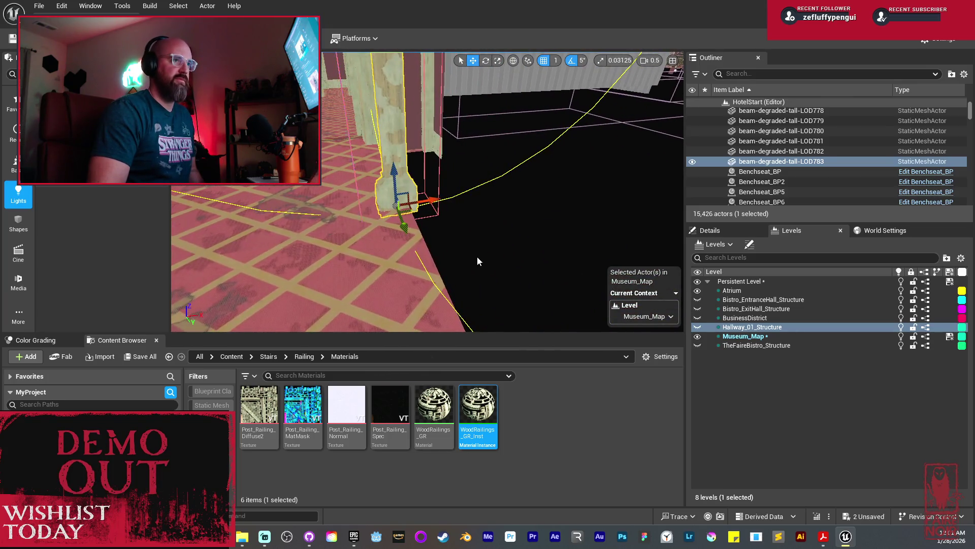
drag(470, 261, 544, 255)
click(406, 218)
mouse_move(387, 237)
mouse_down()
mouse_move(429, 239)
mouse_move(533, 279)
mouse_move(503, 285)
mouse_move(561, 292)
mouse_up()
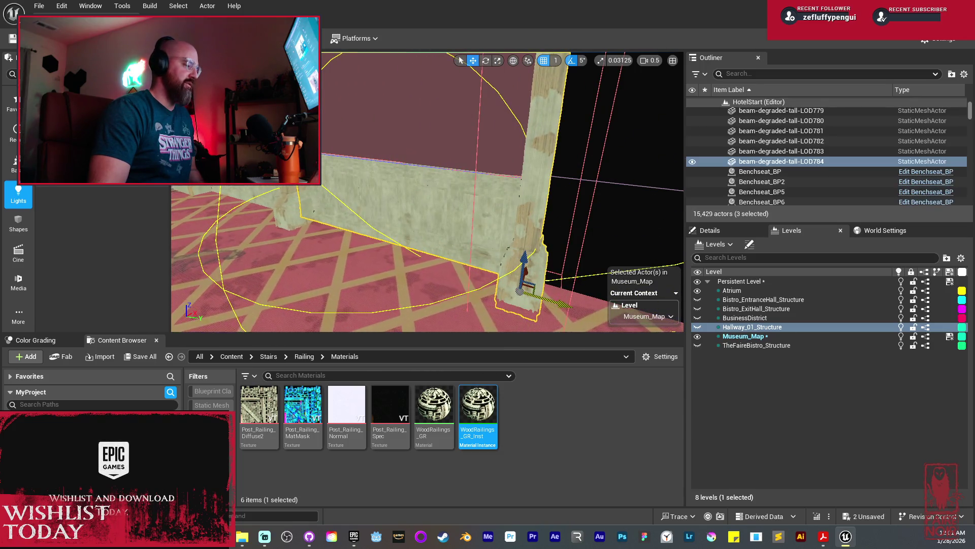
Step: Duplicate the beam again by the balcony wall and select Paneled_beam_tall_765
mouse_move(344, 214)
mouse_down()
mouse_move(269, 215)
mouse_move(325, 216)
mouse_up()
mouse_move(467, 179)
mouse_down()
mouse_move(452, 180)
mouse_move(468, 180)
mouse_move(447, 244)
mouse_move(225, 297)
mouse_move(369, 241)
mouse_up()
key(ctrl+d)
mouse_move(393, 200)
mouse_down()
mouse_move(330, 218)
mouse_move(305, 203)
mouse_move(244, 236)
mouse_move(478, 259)
mouse_move(539, 272)
mouse_move(538, 285)
mouse_move(591, 273)
mouse_up()
click(274, 218)
mouse_move(504, 287)
mouse_down()
mouse_move(447, 273)
mouse_move(457, 239)
mouse_move(546, 206)
mouse_move(560, 217)
mouse_move(475, 204)
mouse_move(455, 158)
mouse_up()
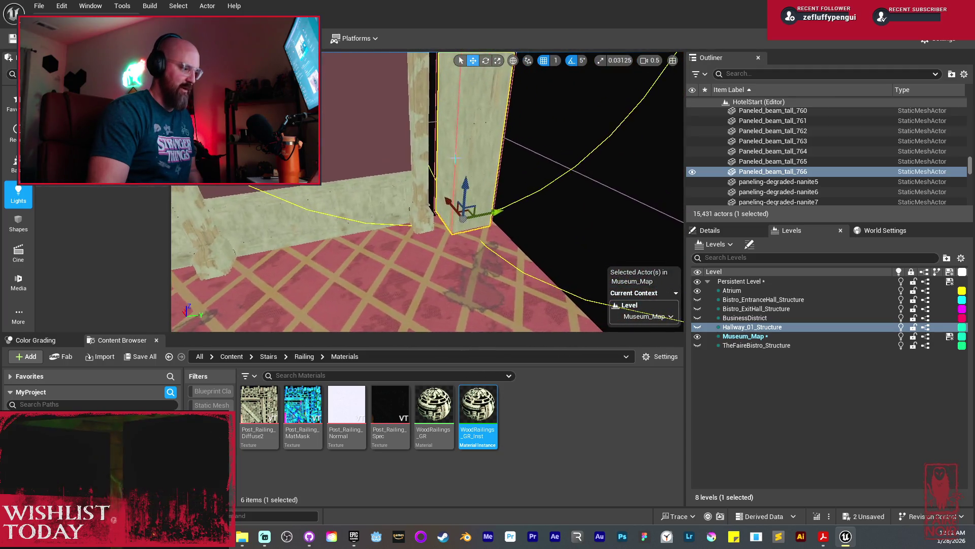
Step: Delete the extra beam LOD784, then slide the wall panel sideways and stretch it longer
click(420, 155)
key(Delete)
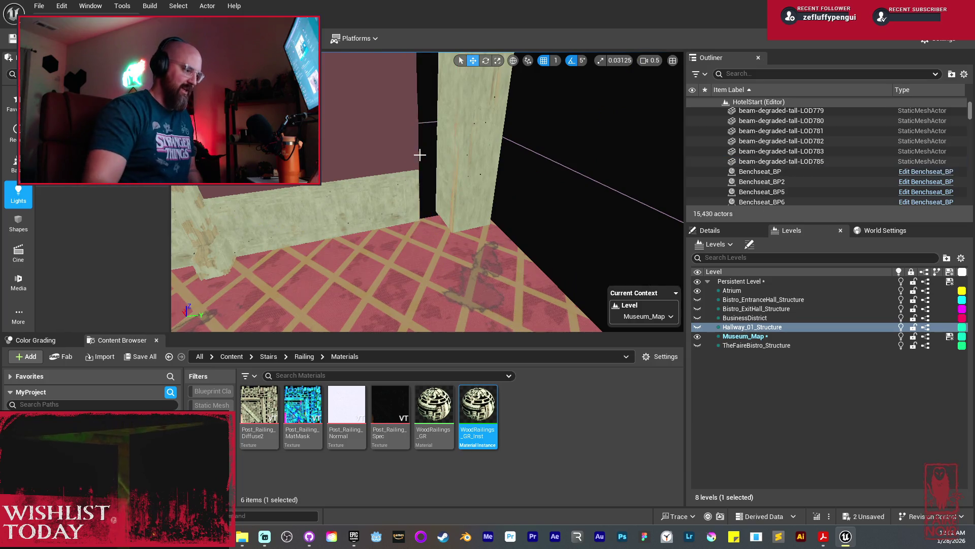
click(357, 189)
drag(358, 235, 369, 231)
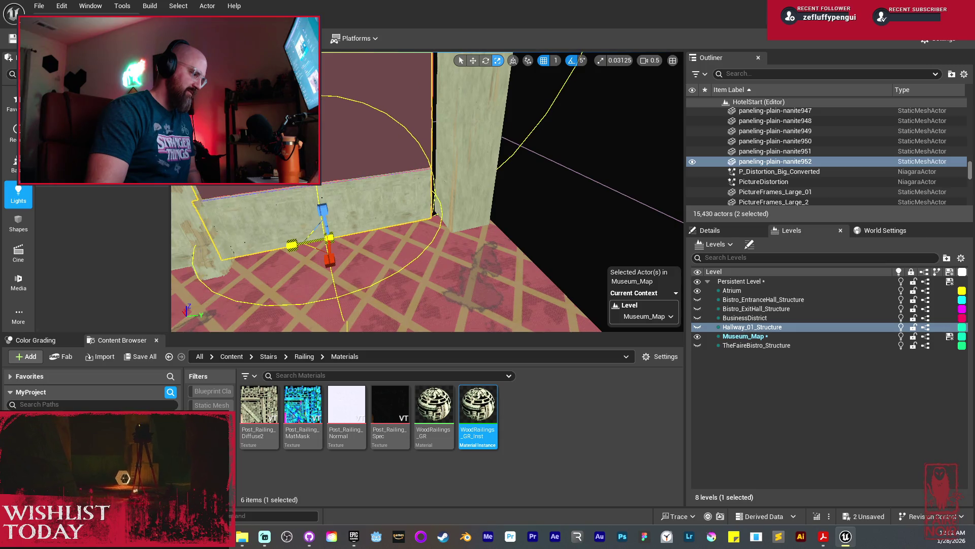
drag(292, 246, 287, 248)
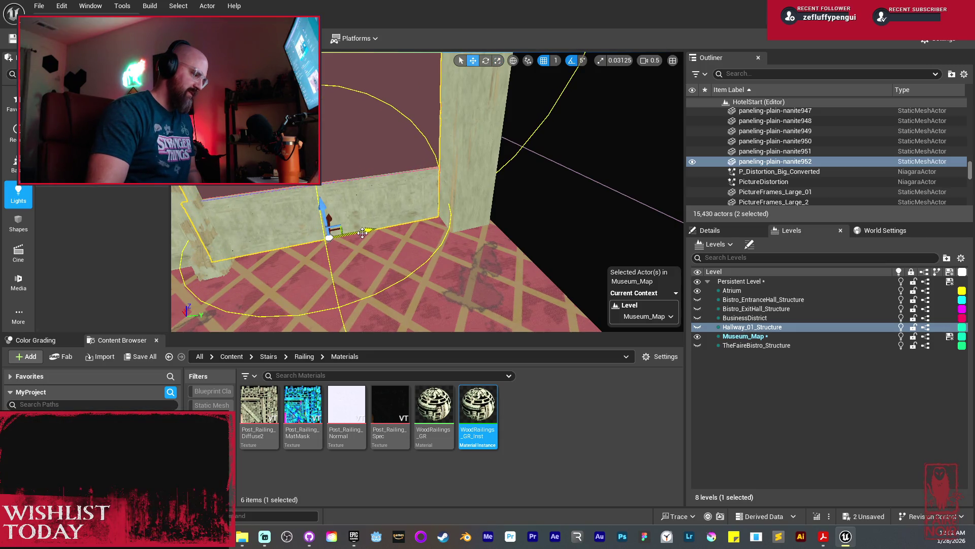
mouse_move(363, 232)
mouse_down()
mouse_move(346, 242)
mouse_move(355, 237)
mouse_up()
Step: Copy the bottom wall panel, slide the copy left, and select beam Paneled_beam_tall_766
click(465, 230)
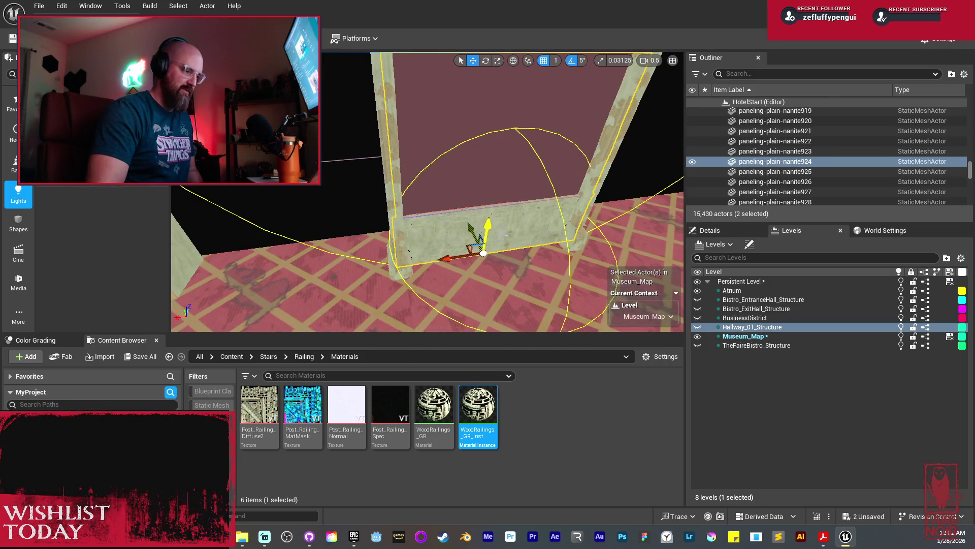
drag(453, 254, 377, 267)
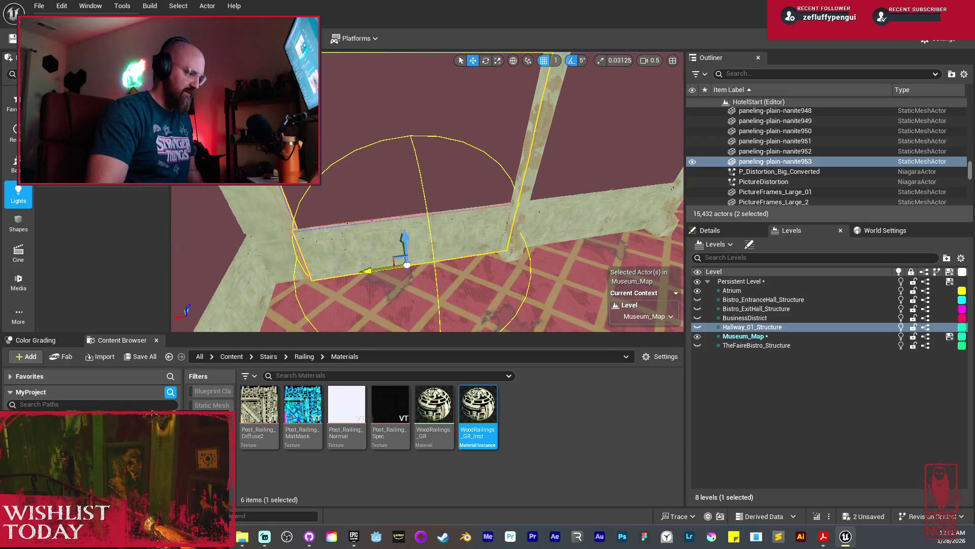
drag(274, 221, 285, 256)
click(285, 260)
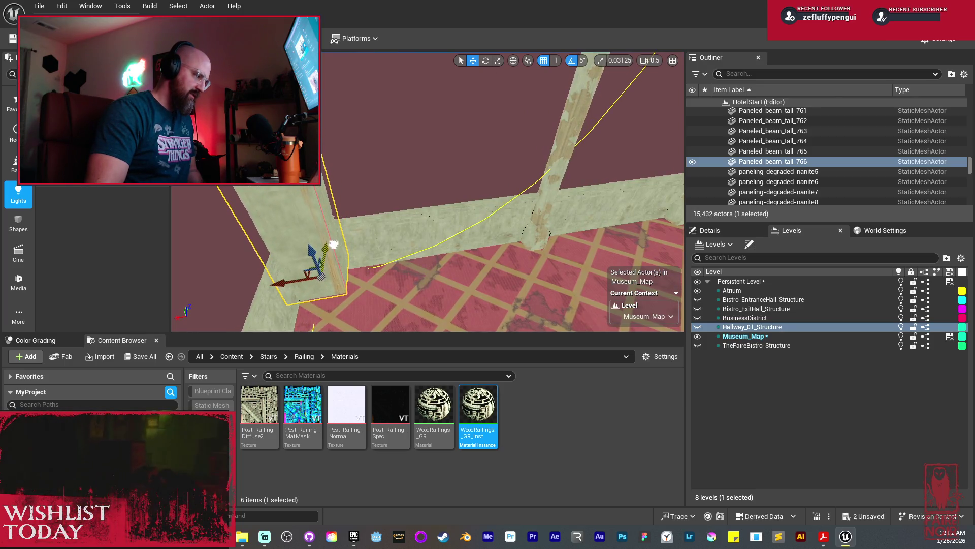
Step: Duplicate ceiling-panel-LOD1323 overhead by the stairs and slide the copy sideways
key(w)
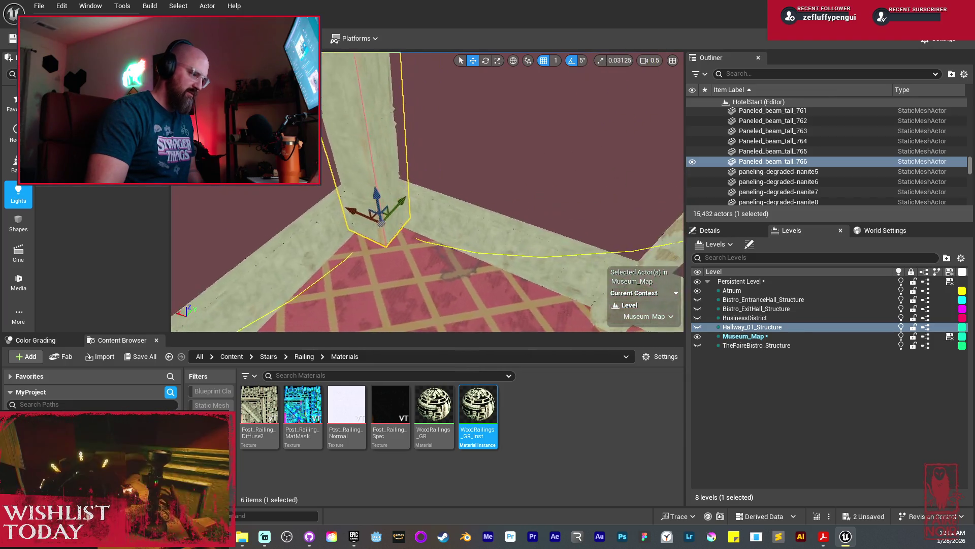
key(w)
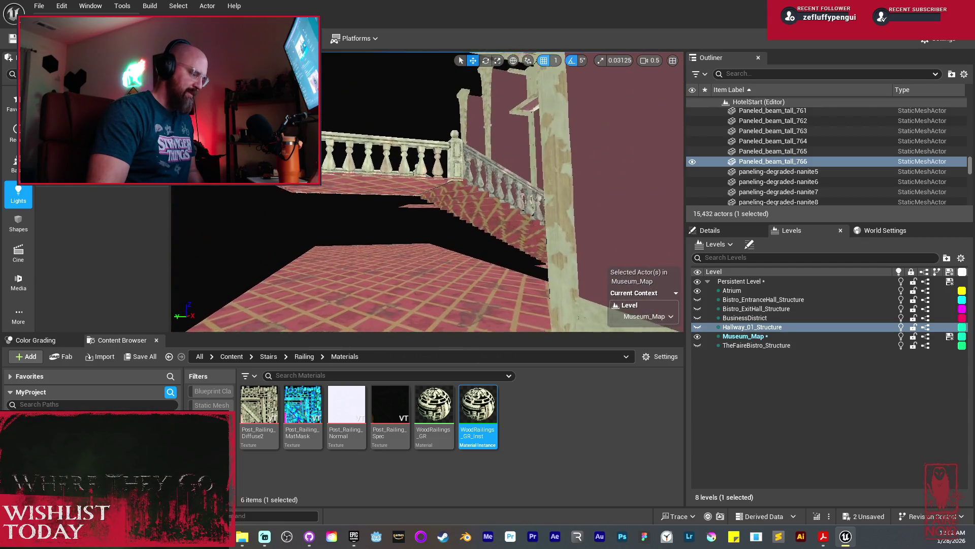
drag(645, 204, 645, 159)
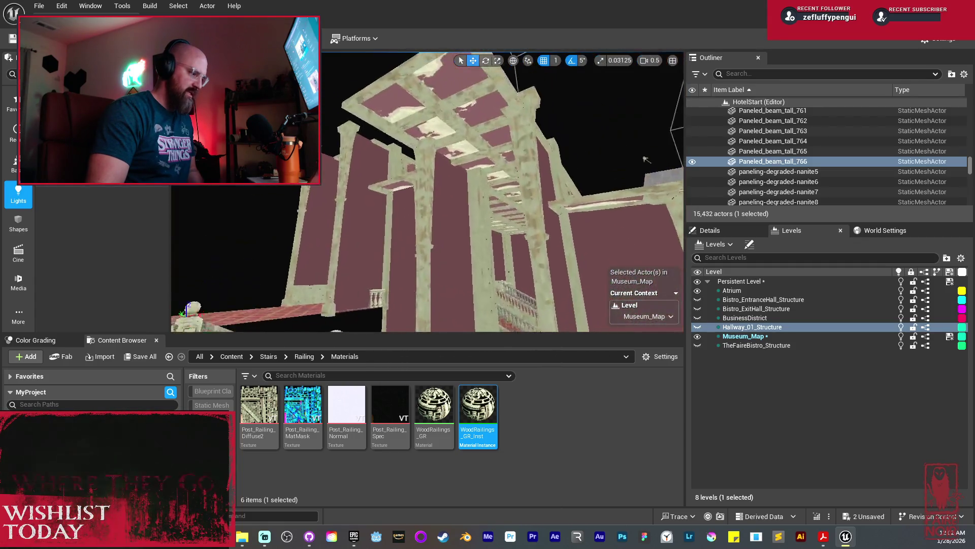
click(518, 133)
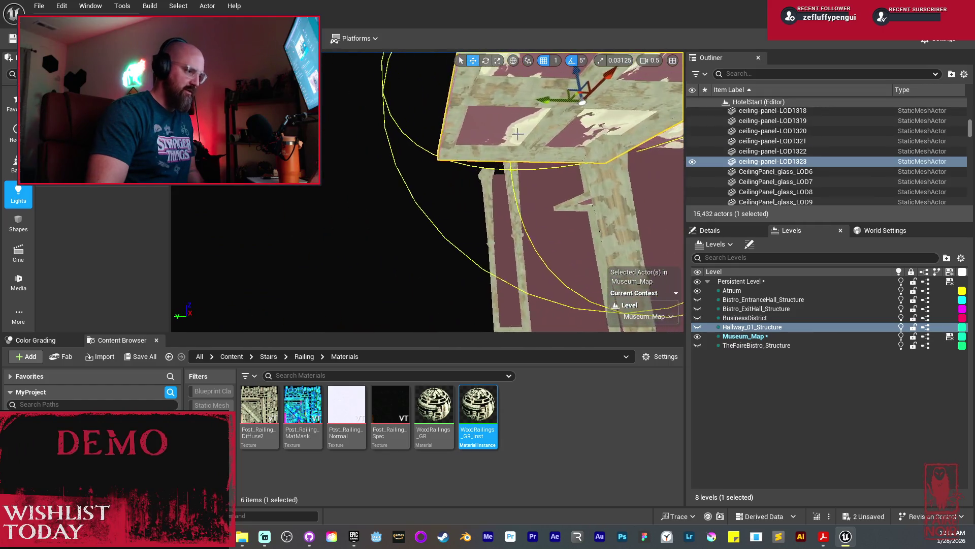
mouse_move(544, 99)
mouse_down()
mouse_move(400, 115)
mouse_move(407, 132)
mouse_move(391, 155)
mouse_move(460, 113)
mouse_move(391, 142)
mouse_move(416, 140)
mouse_move(406, 163)
mouse_move(396, 152)
mouse_move(406, 142)
mouse_move(440, 175)
mouse_up()
Step: Select the Nia6 character and browse to its skeletal mesh asset
scroll(427, 192, up, 1)
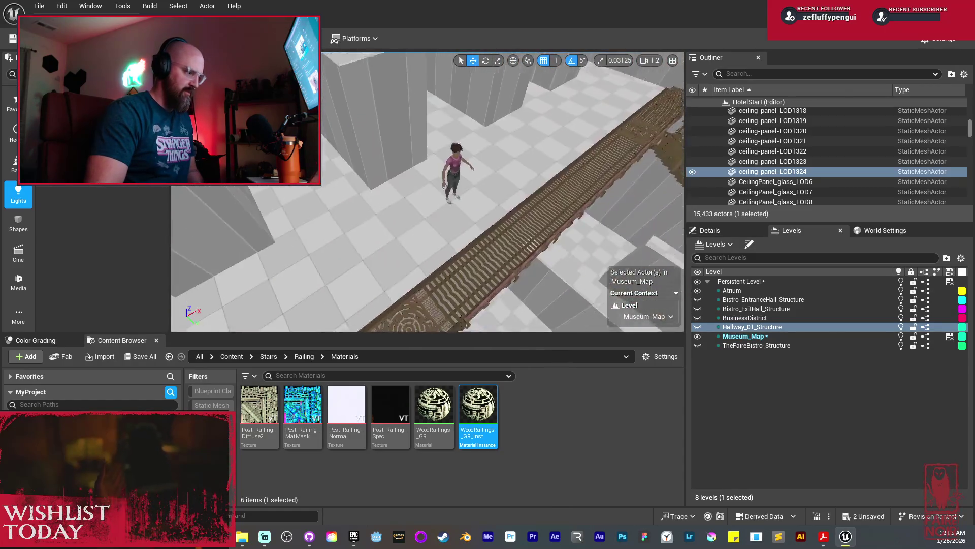
click(461, 170)
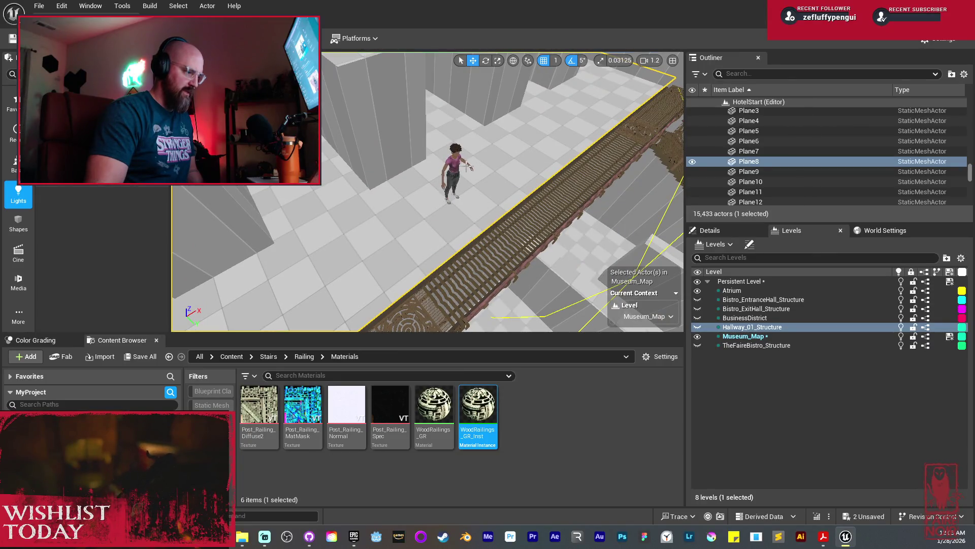
click(457, 170)
click(721, 233)
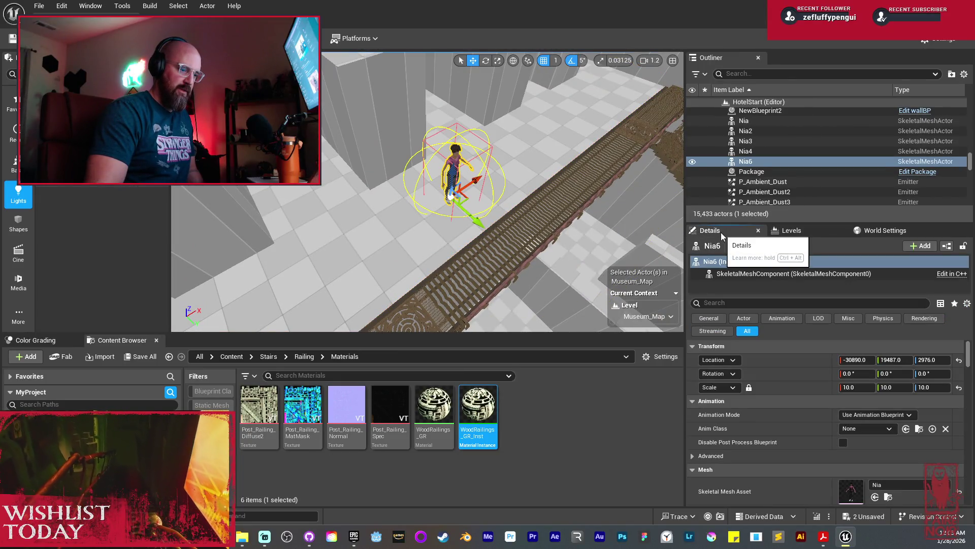
scroll(833, 431, down, 2)
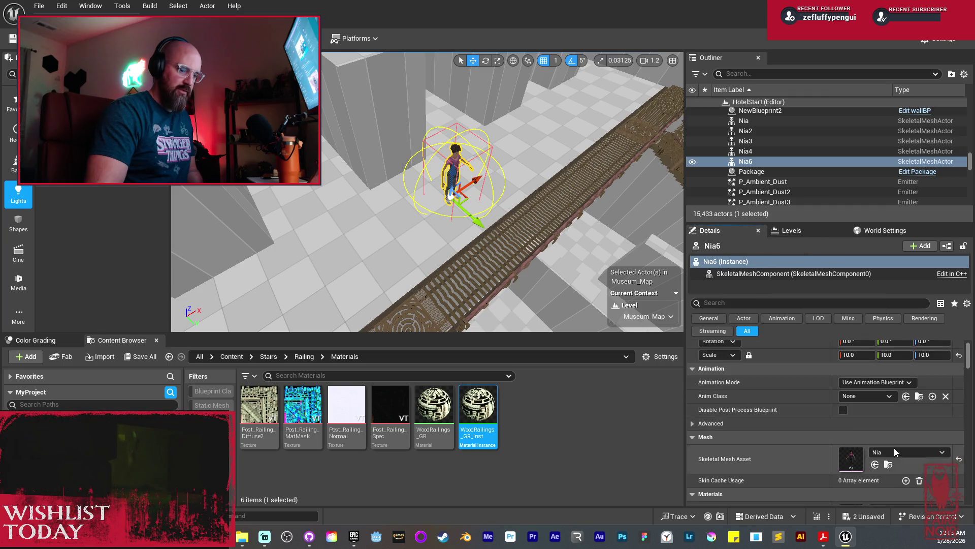
click(888, 464)
scroll(427, 191, up, 2)
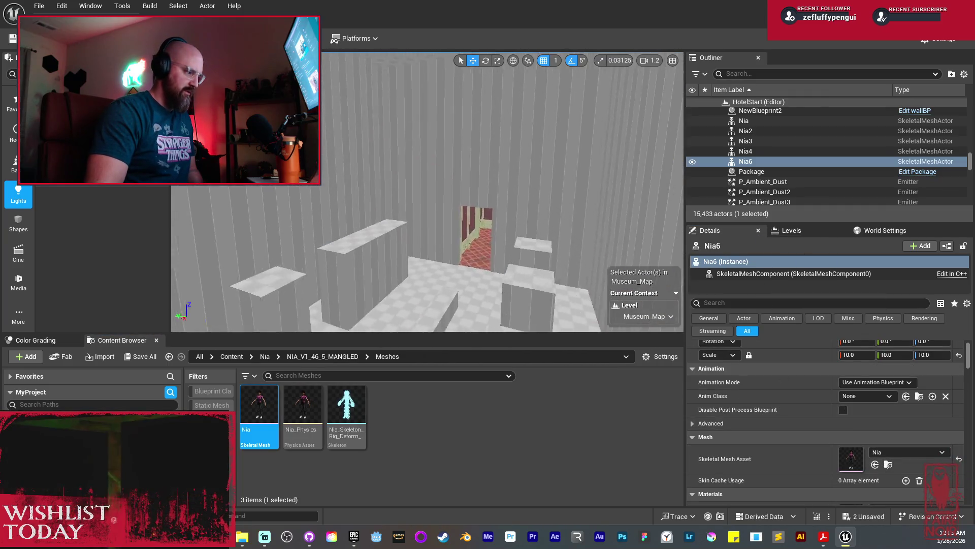
Step: Place a Nia skeletal mesh on the hall floor at scale 10, inspect it, then delete it
key(w)
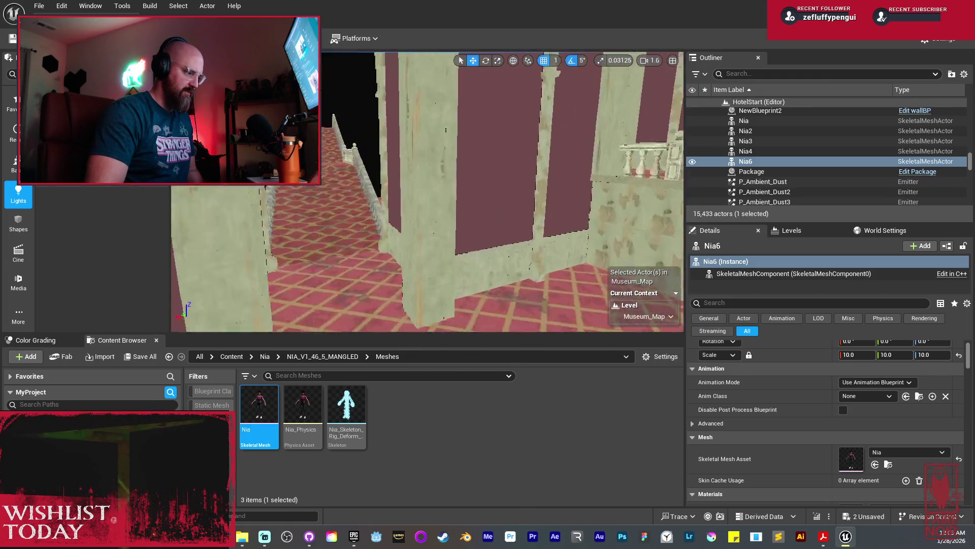
key(w)
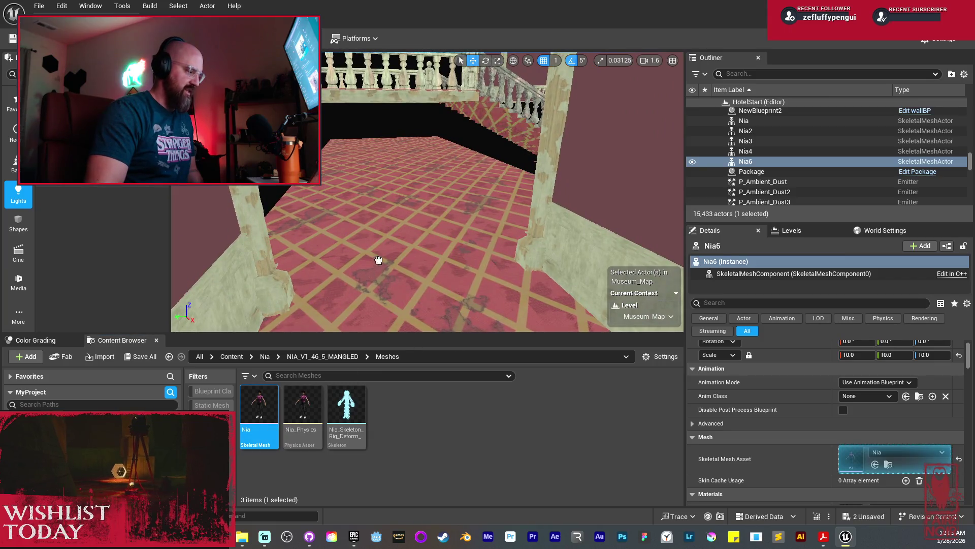
drag(392, 239, 390, 237)
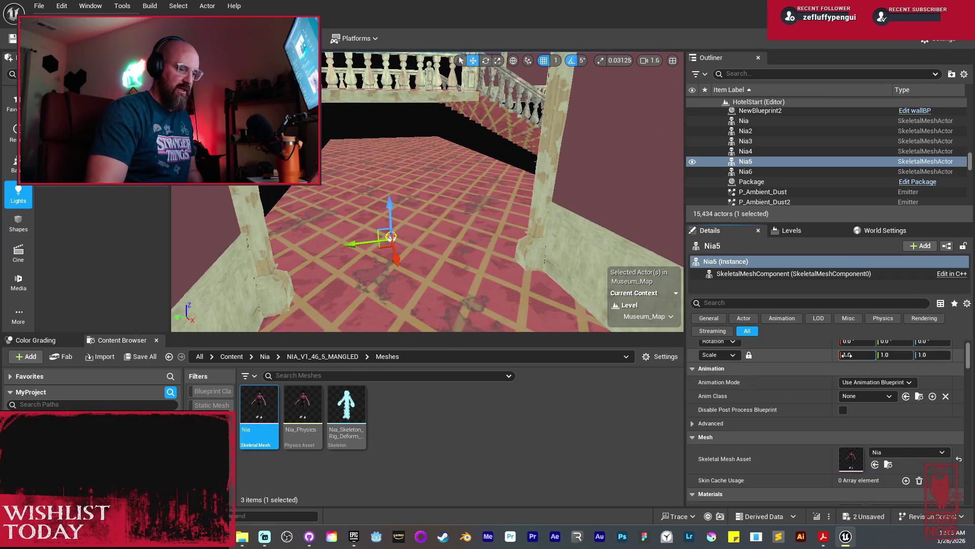
click(847, 354)
text(10)
key(Return)
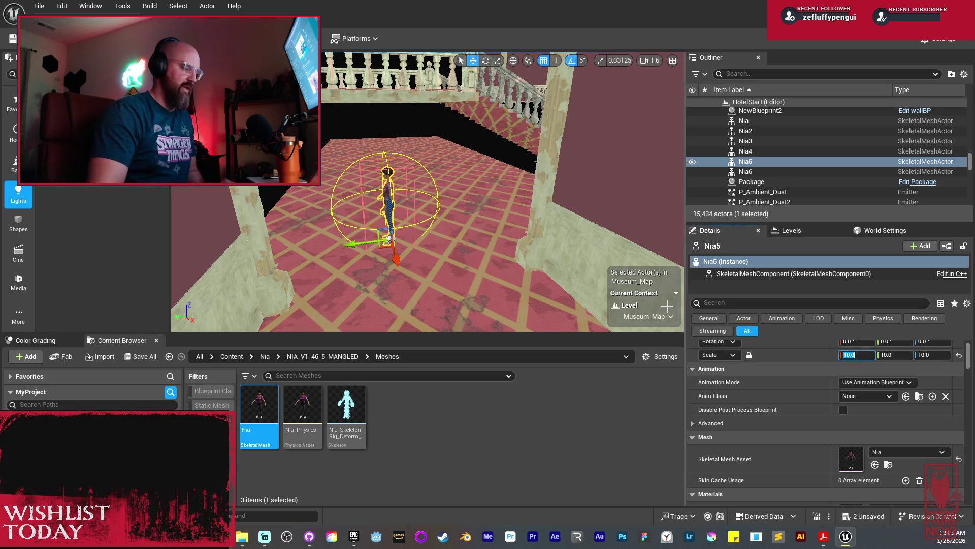
mouse_move(486, 283)
mouse_down()
mouse_move(472, 295)
mouse_move(457, 275)
mouse_move(464, 269)
mouse_move(449, 274)
mouse_move(468, 235)
mouse_up()
key(Delete)
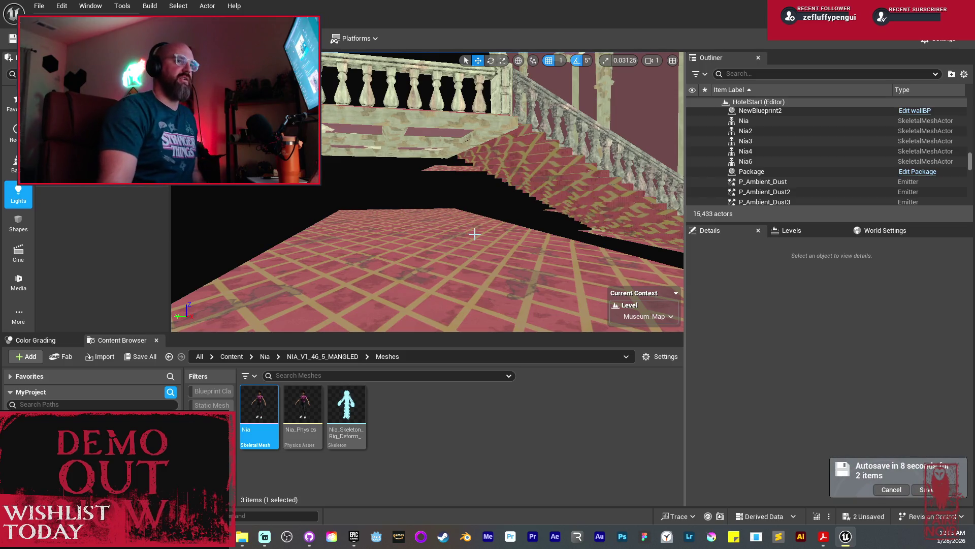
key(Up)
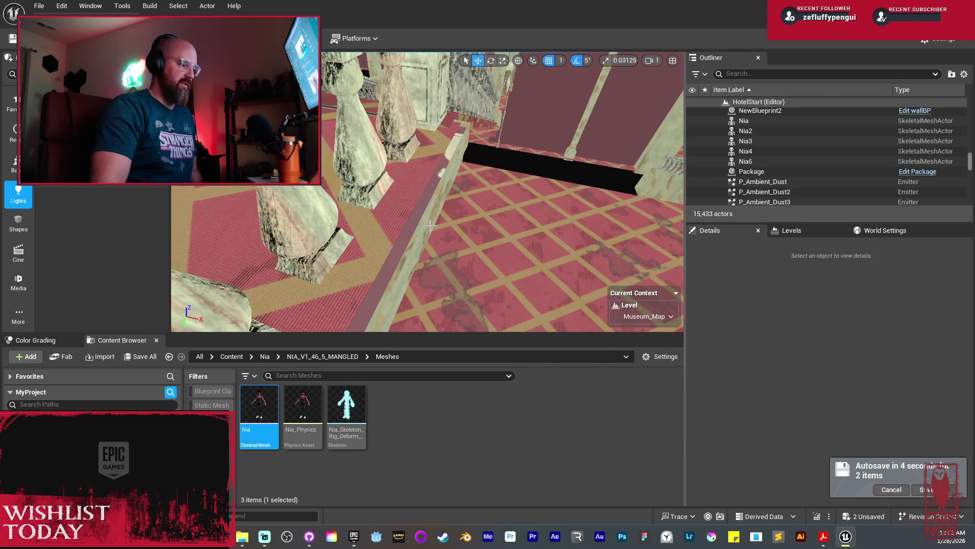
Step: Rotate a stair wall panel to Z 90 and move it along the landing
click(430, 225)
key(Down)
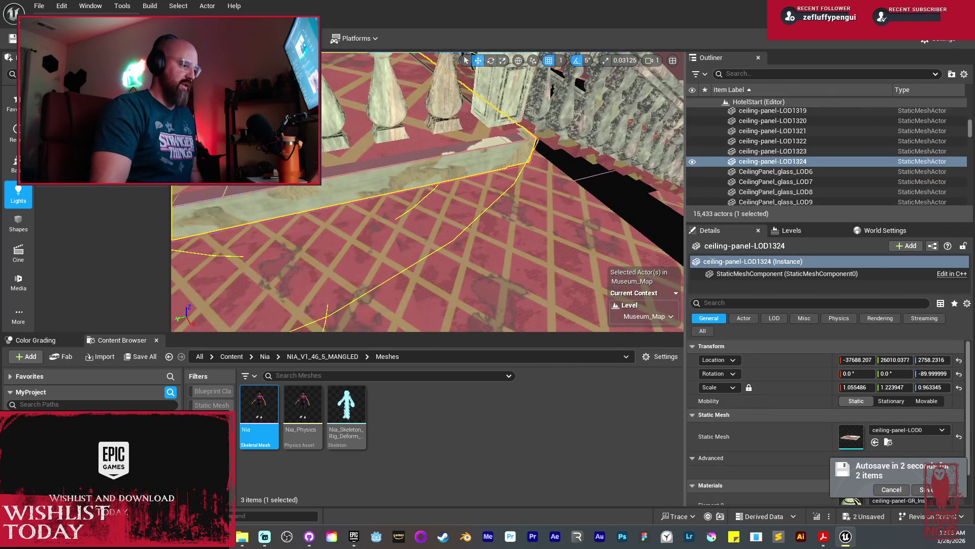
key(Down)
key(Down)
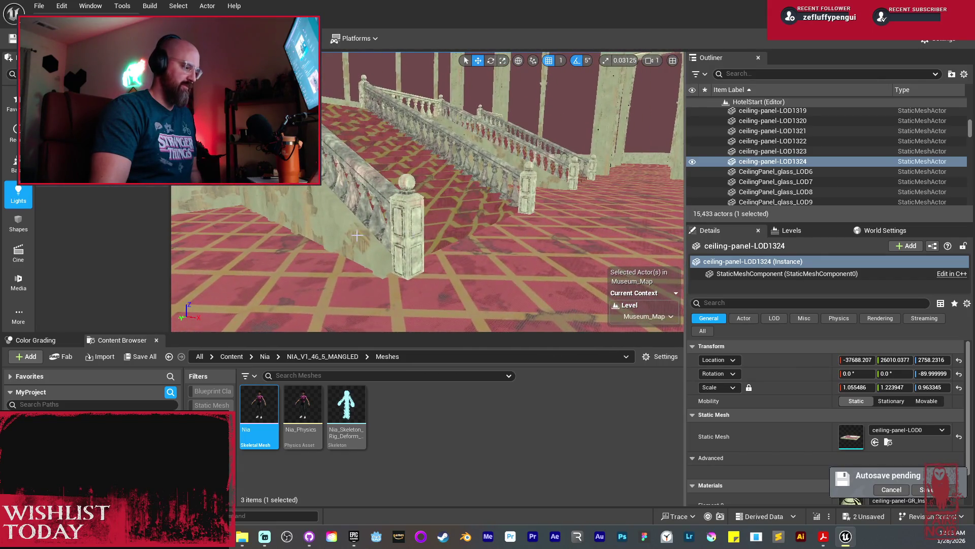
click(357, 235)
key(f)
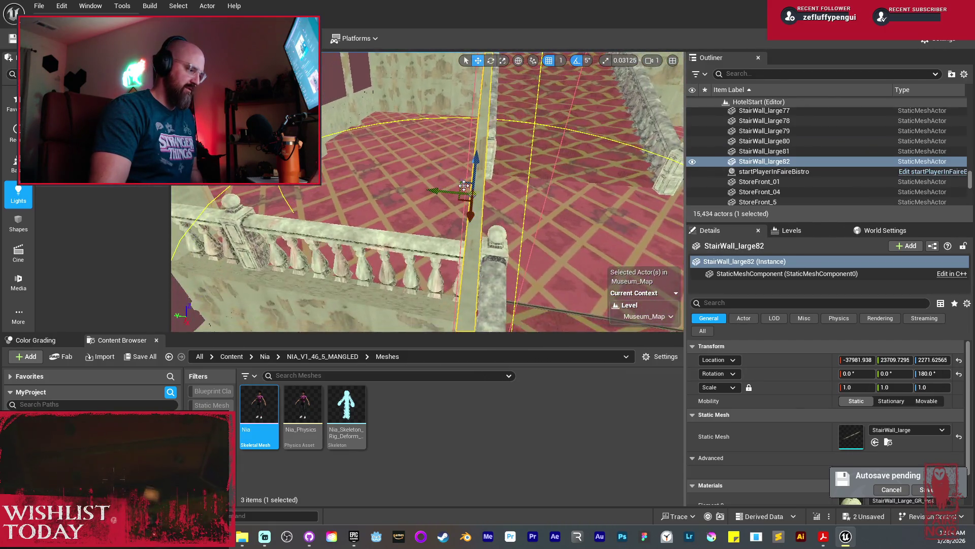
drag(535, 216, 538, 202)
key(w)
mouse_move(442, 191)
mouse_down()
mouse_move(457, 192)
mouse_move(346, 190)
mouse_move(326, 217)
mouse_move(305, 206)
mouse_move(244, 315)
mouse_move(310, 295)
mouse_up()
Step: Nudge the stair wall along X, then Alt-drag a copy into place beside it
drag(355, 214, 362, 212)
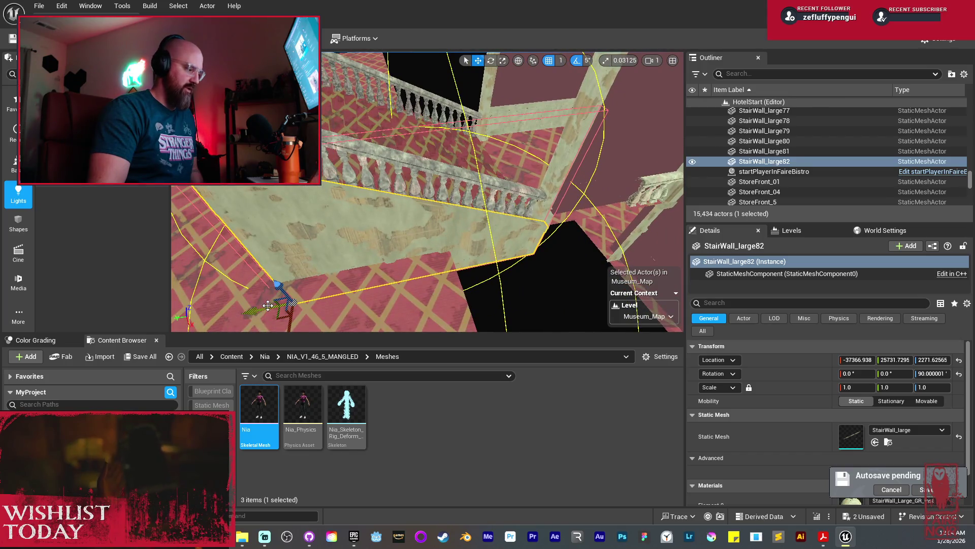
drag(264, 307, 270, 300)
drag(342, 223, 342, 221)
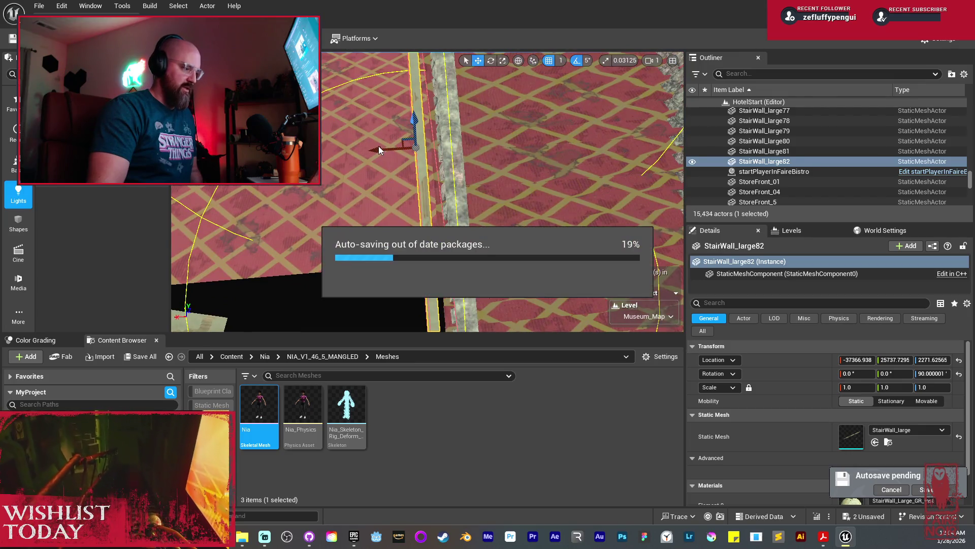
mouse_move(380, 153)
mouse_down()
mouse_move(355, 155)
mouse_move(389, 196)
mouse_up()
drag(333, 183, 330, 179)
mouse_move(330, 177)
mouse_down()
mouse_move(359, 148)
mouse_move(354, 140)
mouse_up()
Step: Mirror the last stair wall copy, StairWall_large83, along Y
right_click(352, 131)
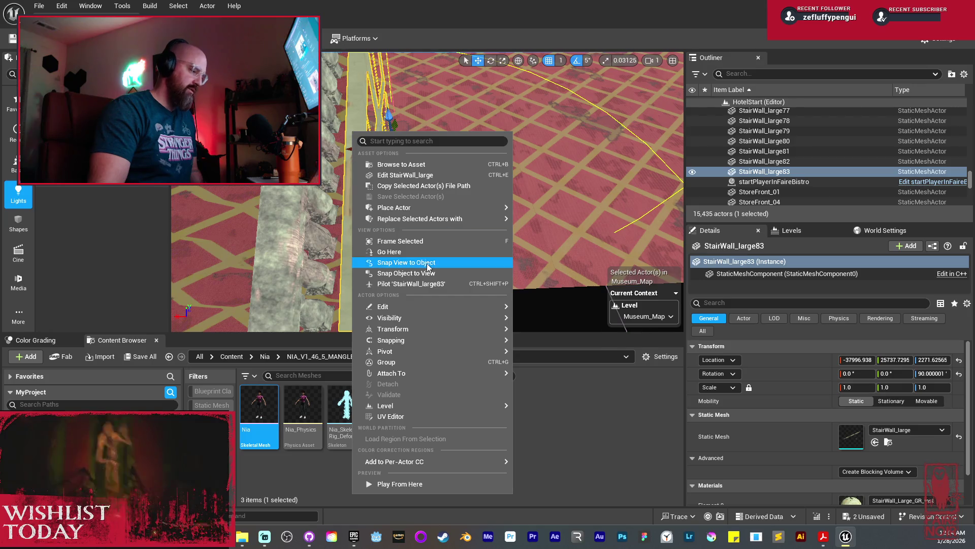
mouse_move(416, 329)
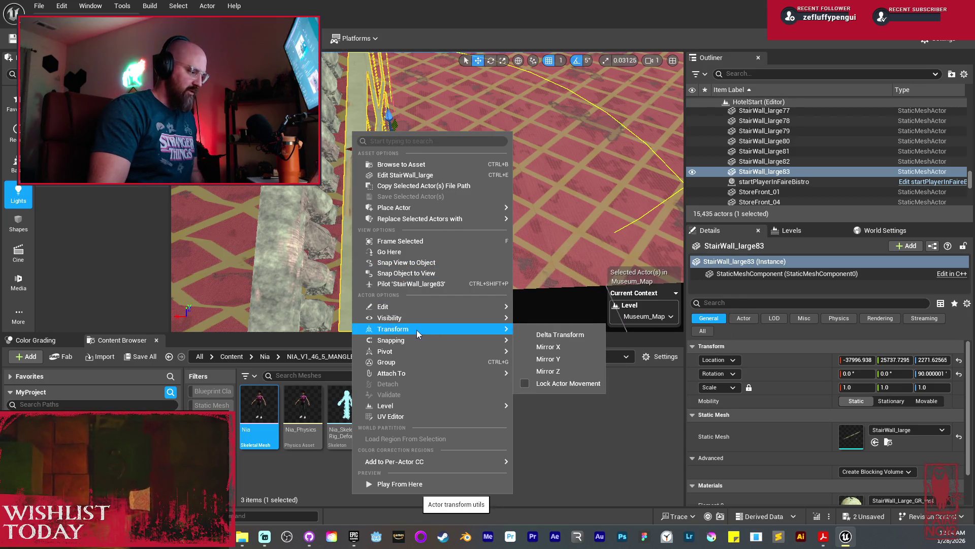
click(544, 357)
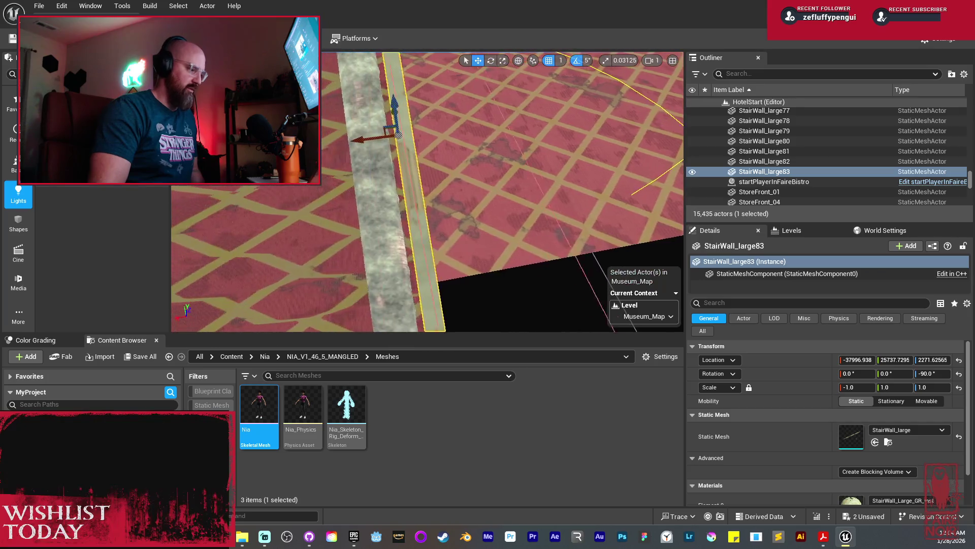
mouse_move(376, 133)
mouse_down()
mouse_move(394, 193)
mouse_move(377, 199)
mouse_up()
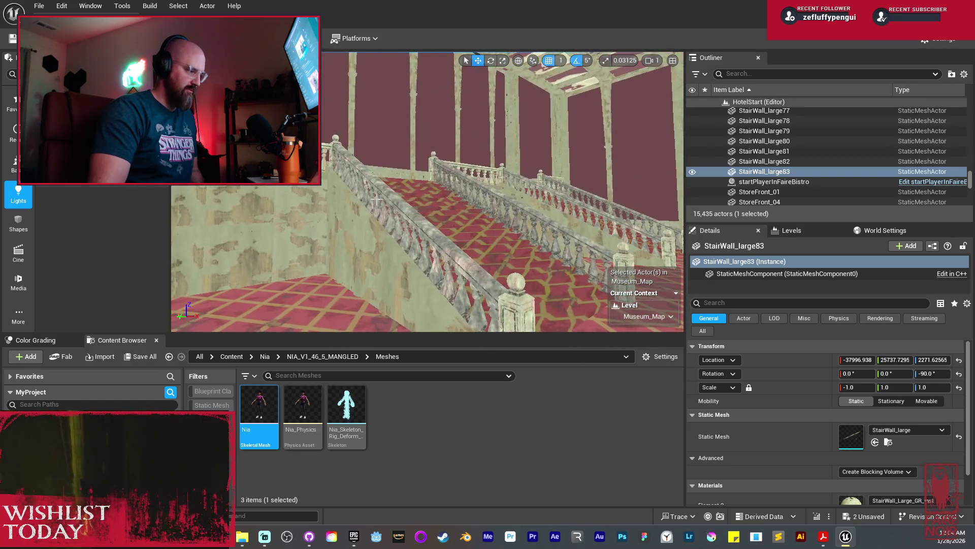
Step: Duplicate TrimBeam_LOD962 along Y and shrink the copy to about 0.65 Scale Y under the balustrade
click(425, 190)
key(f)
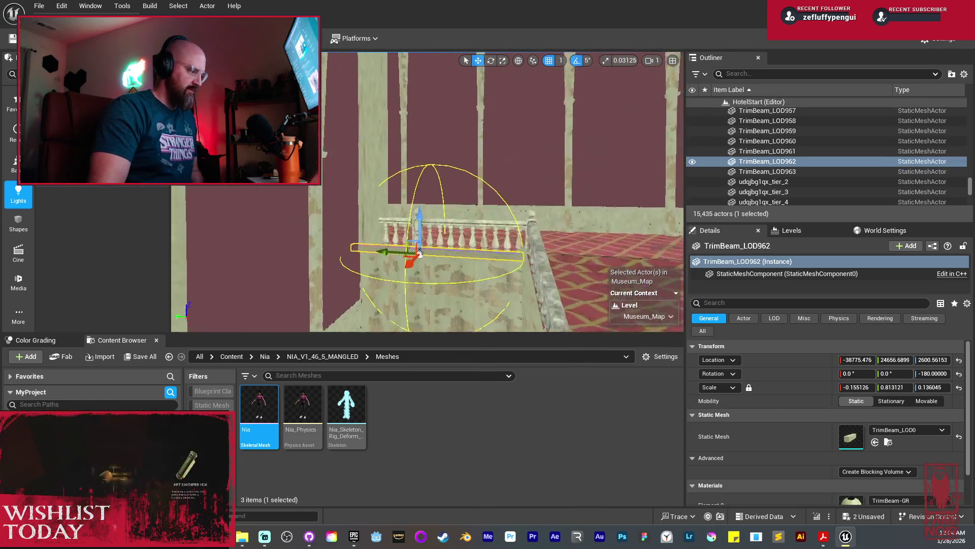
mouse_move(426, 190)
mouse_down()
mouse_move(440, 193)
mouse_move(281, 216)
mouse_move(442, 163)
mouse_up()
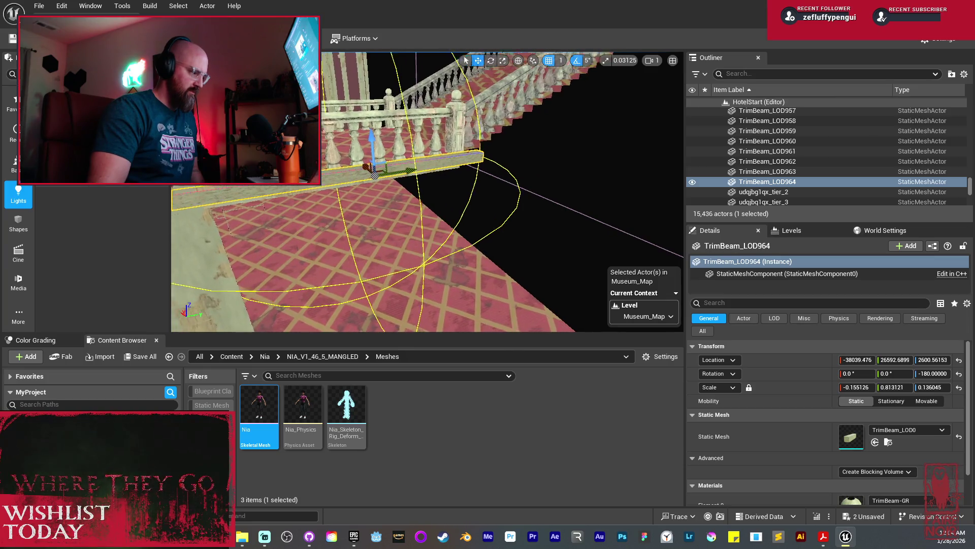
key(f)
key(r)
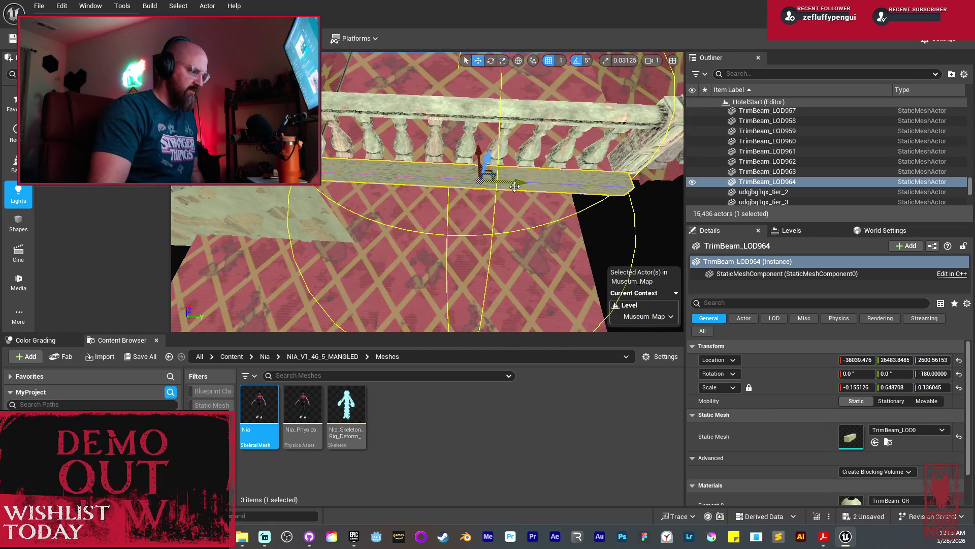
mouse_move(529, 182)
mouse_down()
mouse_move(537, 196)
mouse_move(537, 152)
mouse_up()
click(508, 211)
drag(400, 292, 400, 291)
Step: Shrink the ceiling panel ledge slightly along Y
key(r)
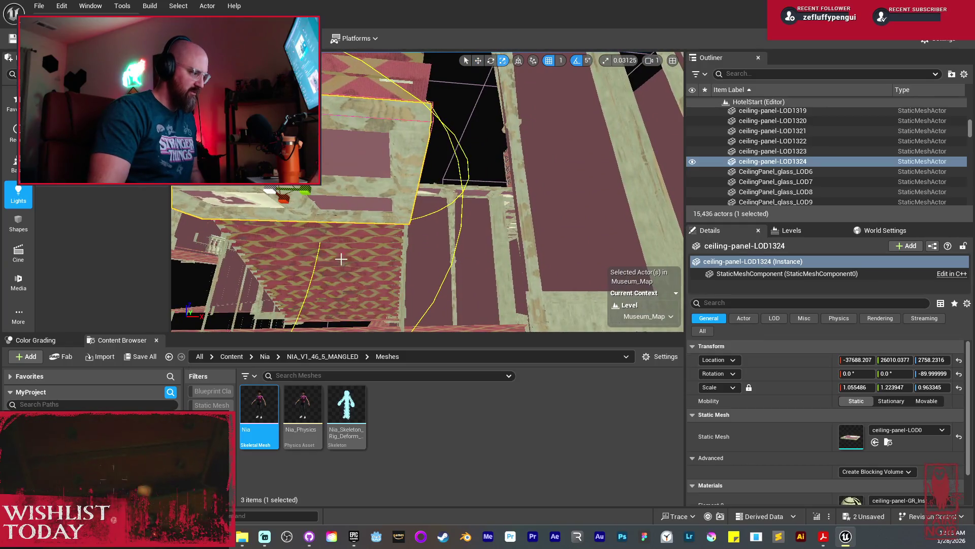
drag(305, 191, 348, 206)
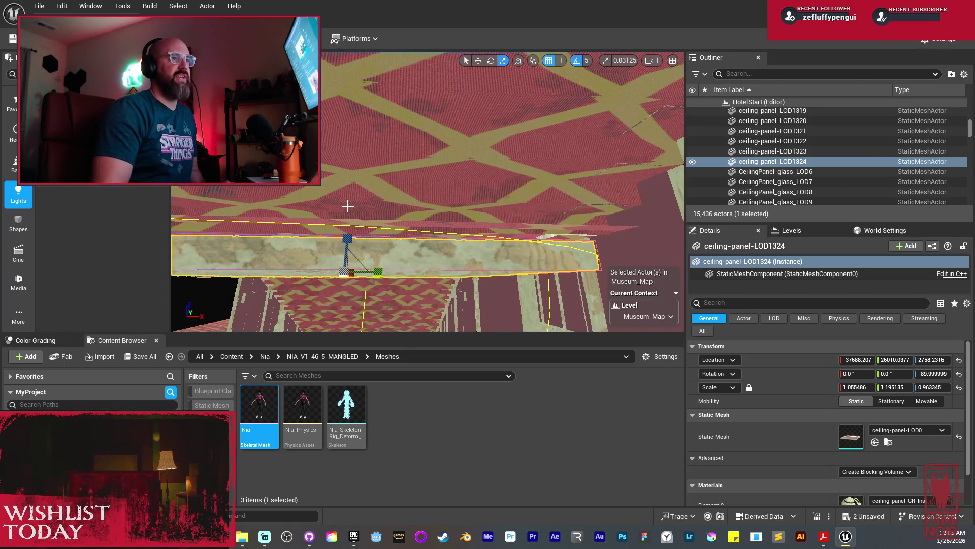
drag(344, 203, 343, 204)
drag(392, 243, 392, 244)
Step: Duplicate the railing trim beam as TrimBeam_LOD965 and shift it along X to about -37446
key(w)
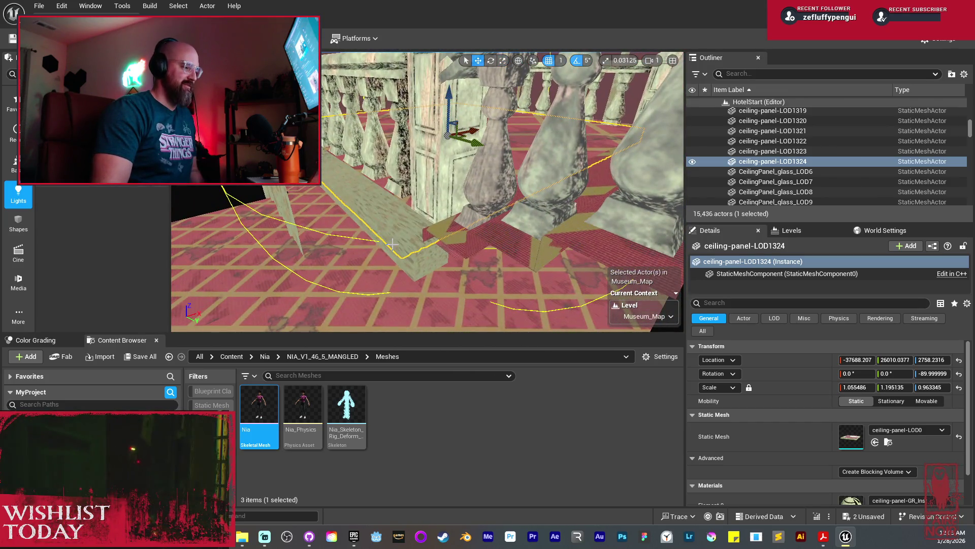
right_click(403, 248)
key(Escape)
mouse_move(402, 249)
mouse_down()
mouse_move(421, 159)
mouse_move(399, 179)
mouse_up()
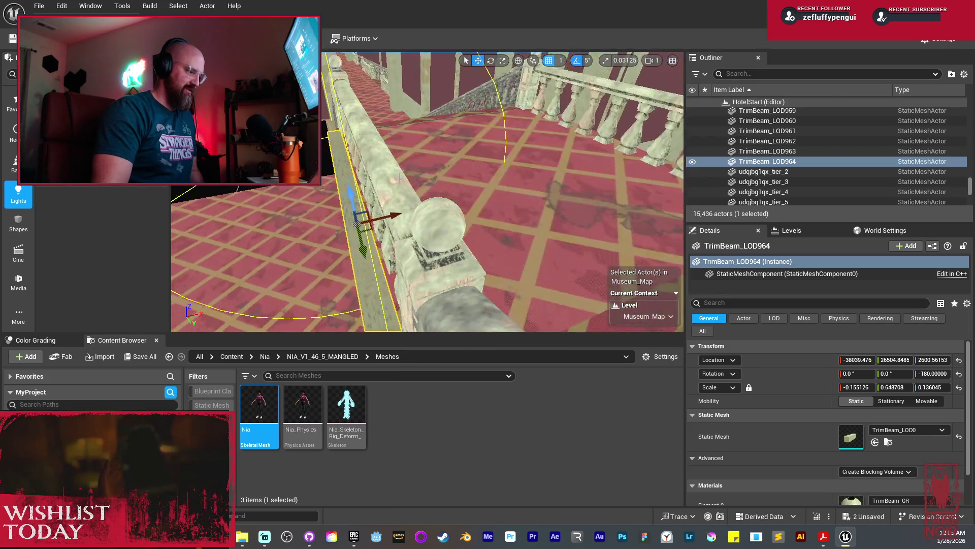
mouse_move(392, 216)
mouse_down()
mouse_move(367, 185)
mouse_move(362, 191)
mouse_up()
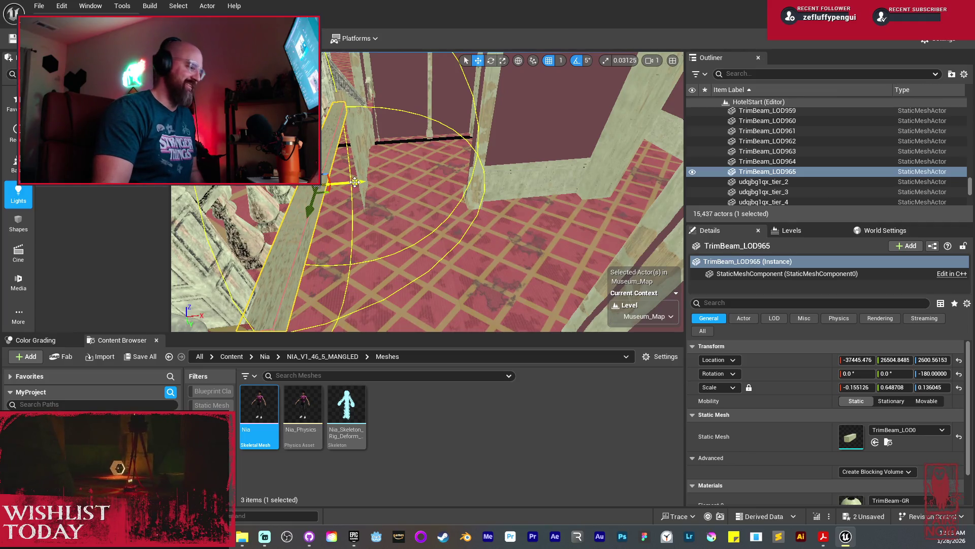
drag(355, 182, 357, 181)
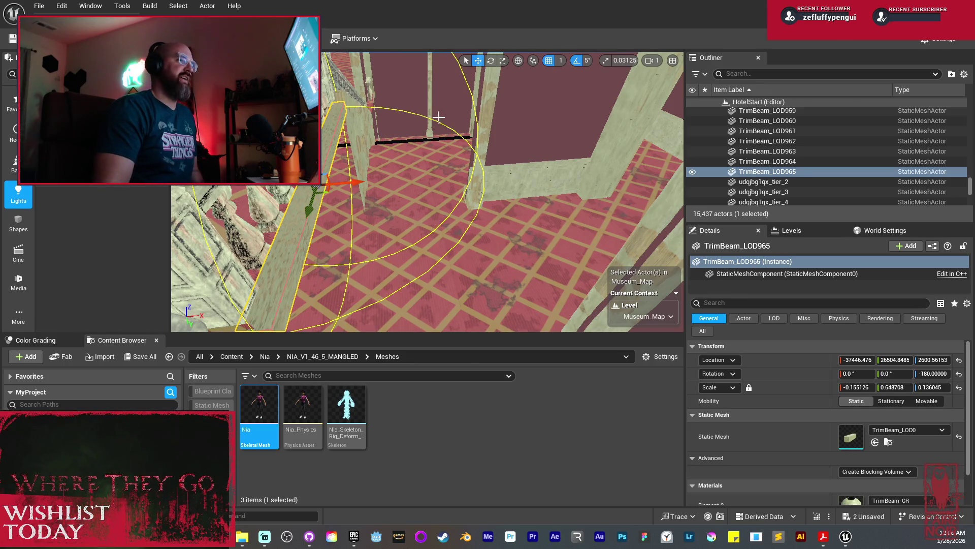
mouse_move(422, 130)
mouse_down()
mouse_move(501, 172)
mouse_move(516, 192)
mouse_move(499, 190)
mouse_up()
Step: Duplicate the two stair walls and shift the copies along X
click(501, 172)
ctrl+click(499, 190)
alt+drag(469, 251, 510, 249)
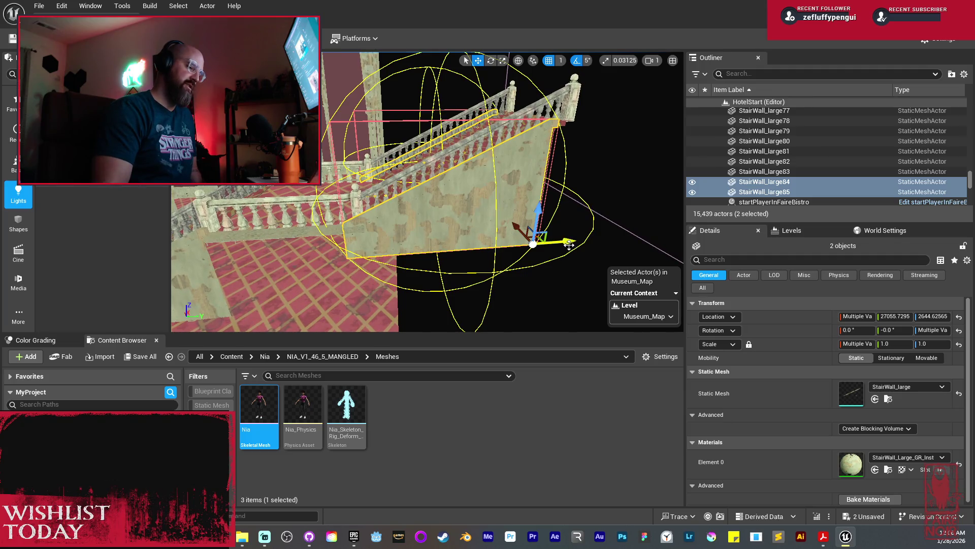
drag(581, 243, 579, 243)
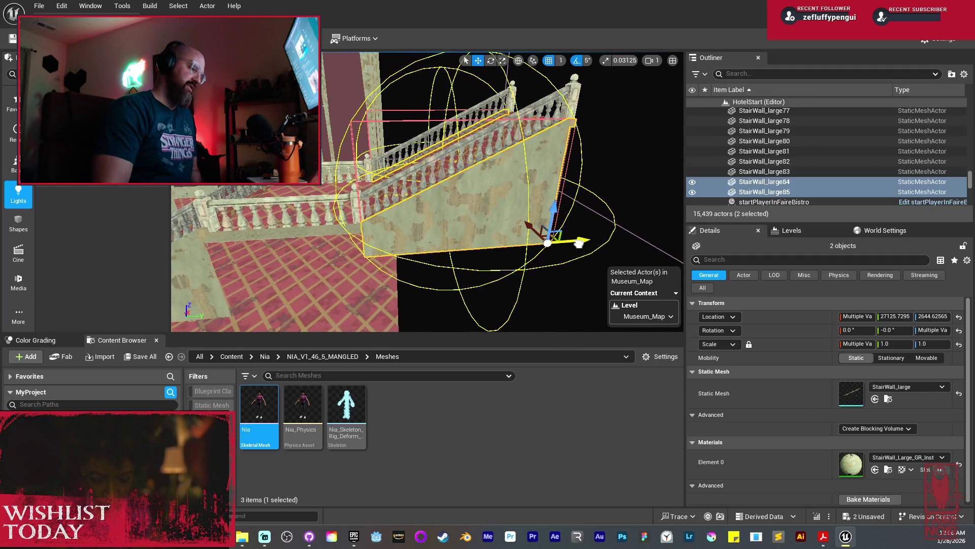
drag(427, 193, 549, 132)
Step: Duplicate the pair of hallway paneling pieces and slide the copies right along X
click(507, 267)
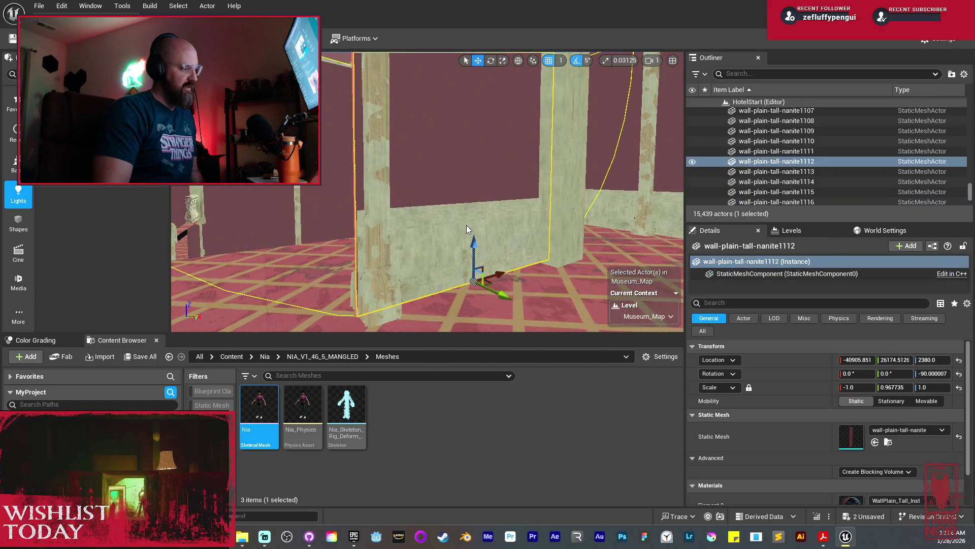
ctrl+click(515, 268)
mouse_move(515, 268)
mouse_down()
mouse_move(452, 288)
mouse_move(427, 282)
mouse_move(428, 226)
mouse_move(518, 203)
mouse_up()
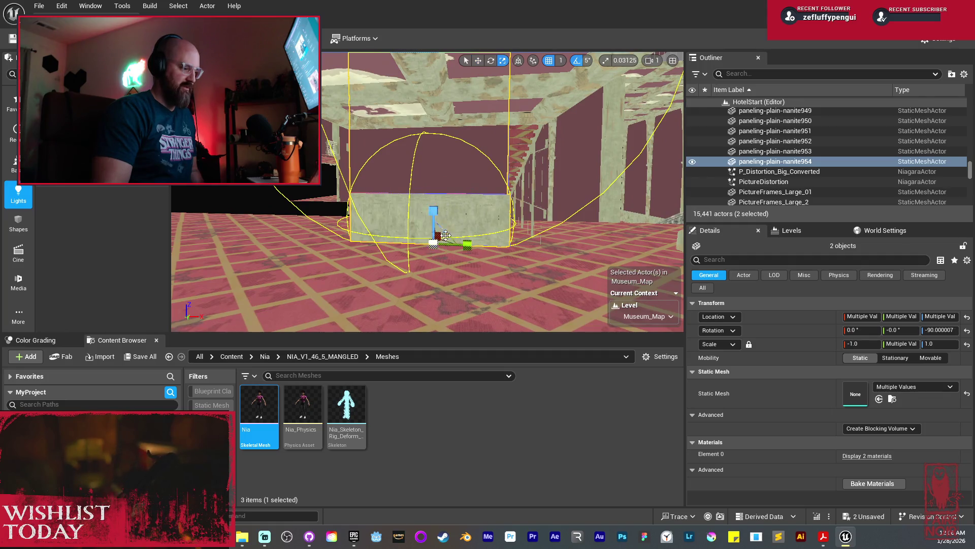
scroll(469, 245, up, 3)
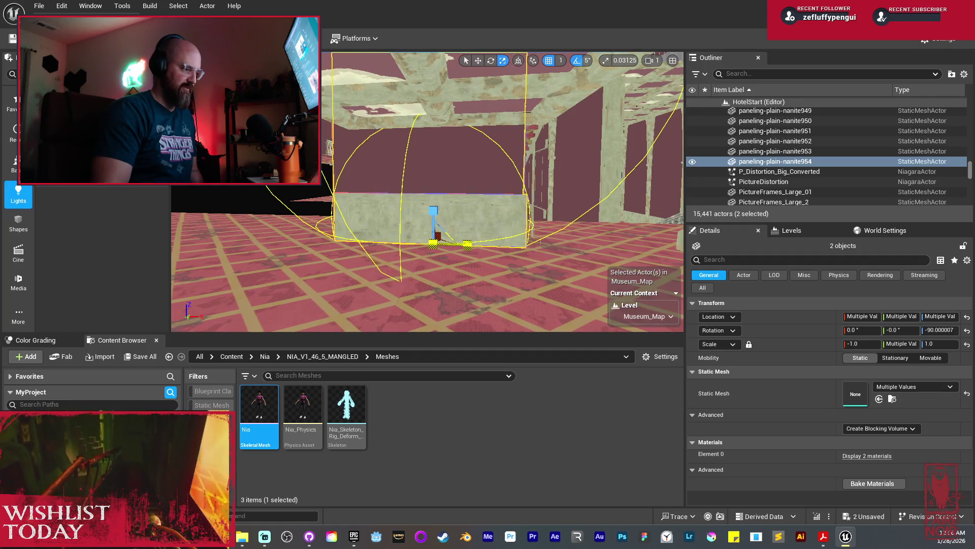
key(w)
drag(473, 245, 485, 247)
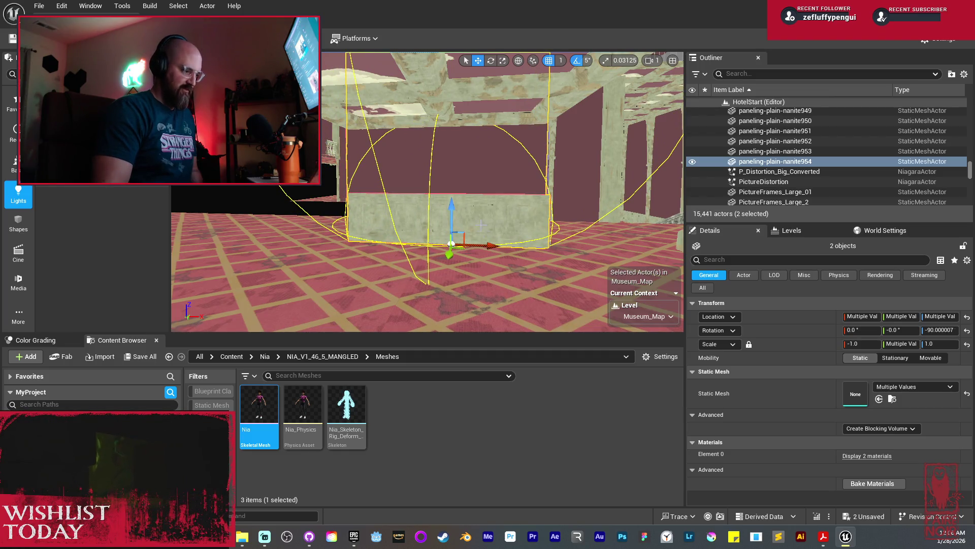
Step: Lower the tall plain wall wall-plain-tall-nanite1117 to Z 1404
click(475, 176)
key(End)
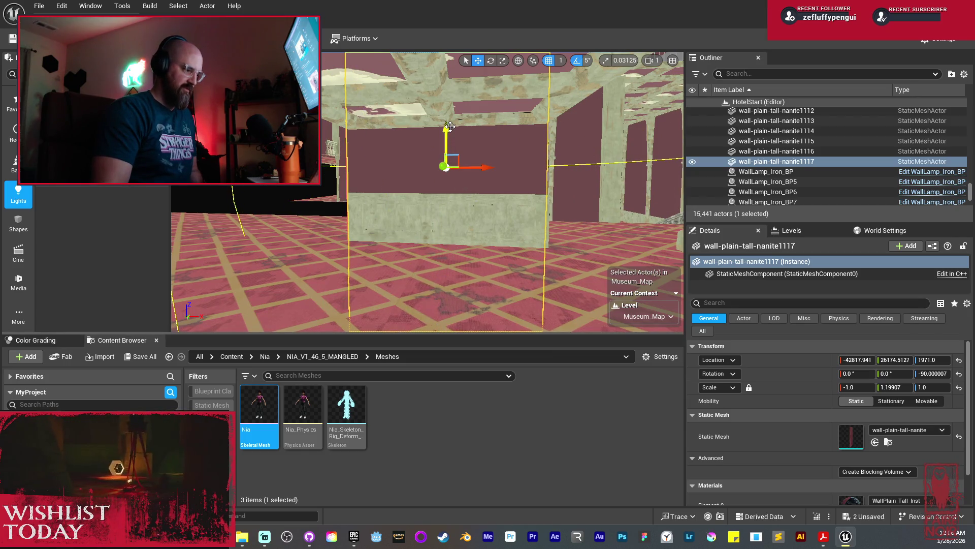
mouse_move(448, 130)
mouse_down()
mouse_move(447, 229)
mouse_move(476, 315)
mouse_up()
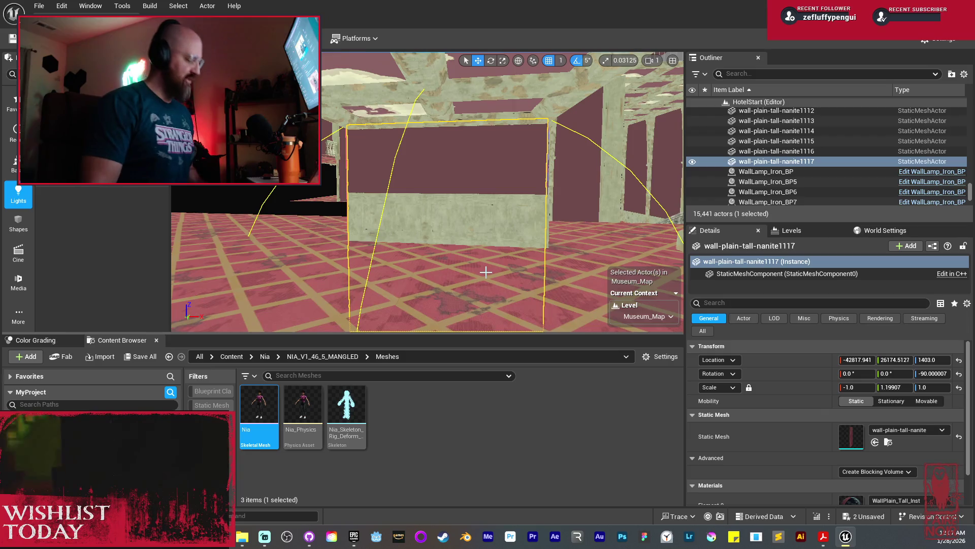
Step: Duplicate TrimBeam_LOD965 and rotate the copy upright to -90°
mouse_move(485, 272)
mouse_down()
mouse_move(481, 236)
mouse_move(508, 239)
mouse_up()
click(653, 203)
key(f)
mouse_move(427, 193)
mouse_down()
mouse_move(444, 181)
mouse_move(495, 178)
mouse_move(341, 172)
mouse_up()
click(510, 178)
drag(266, 187, 304, 200)
key(e)
mouse_move(483, 224)
mouse_down()
mouse_move(501, 224)
mouse_move(519, 190)
mouse_move(480, 182)
mouse_move(489, 240)
mouse_up()
Step: Lower the rotated trim beam to Z 2022, thin it to Y scale 0.49, and position it beside the railing
key(w)
key(End)
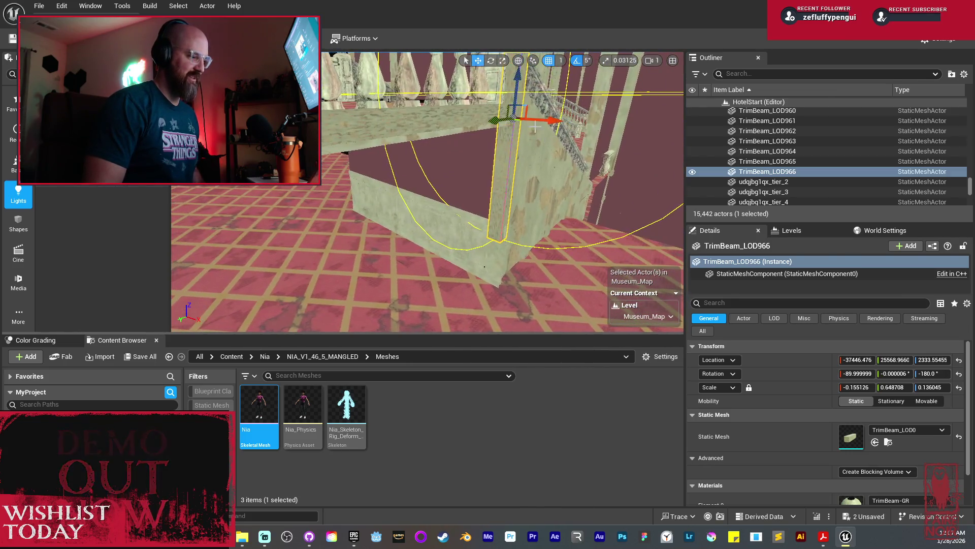
drag(526, 175, 530, 248)
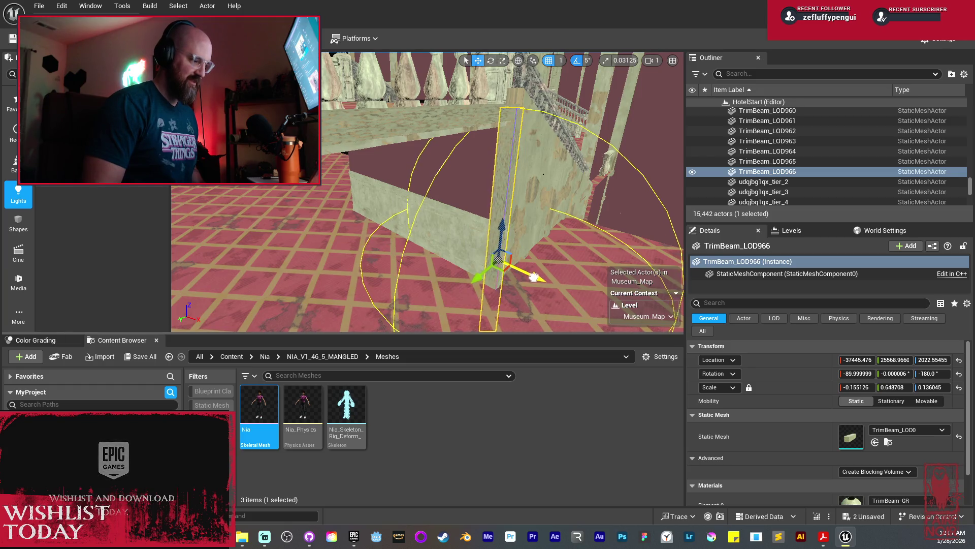
scroll(532, 275, up, 5)
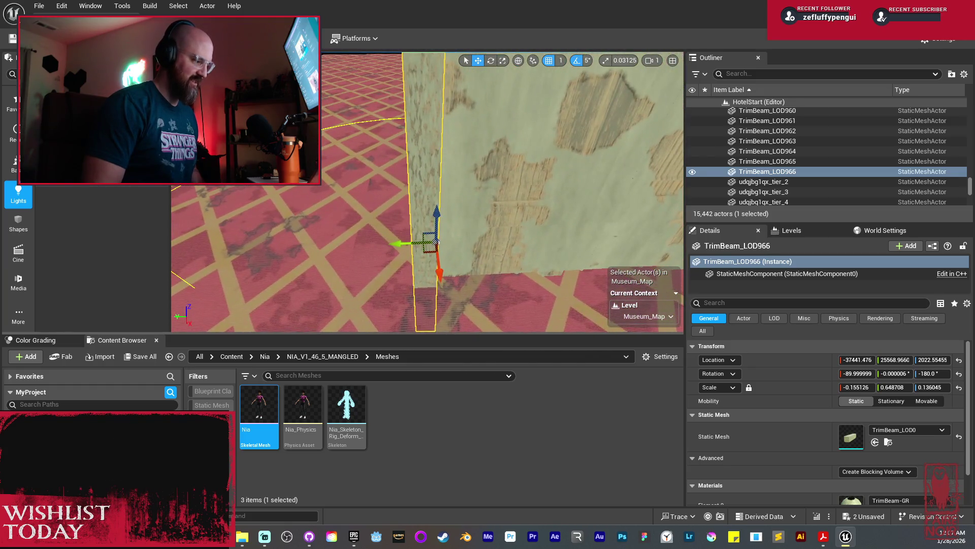
drag(435, 216, 436, 226)
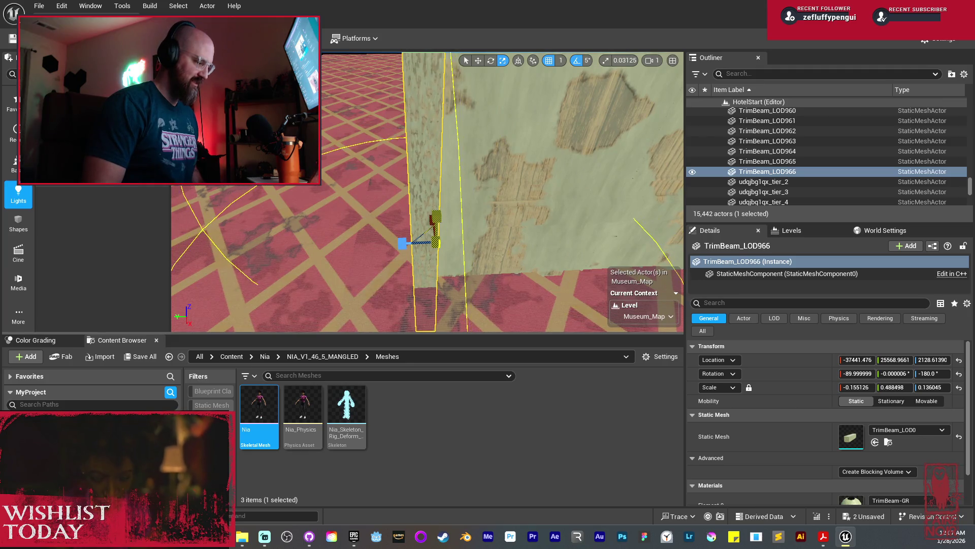
scroll(515, 277, down, 5)
key(w)
mouse_move(498, 219)
mouse_down()
mouse_move(504, 158)
mouse_move(493, 159)
mouse_up()
drag(426, 193, 416, 168)
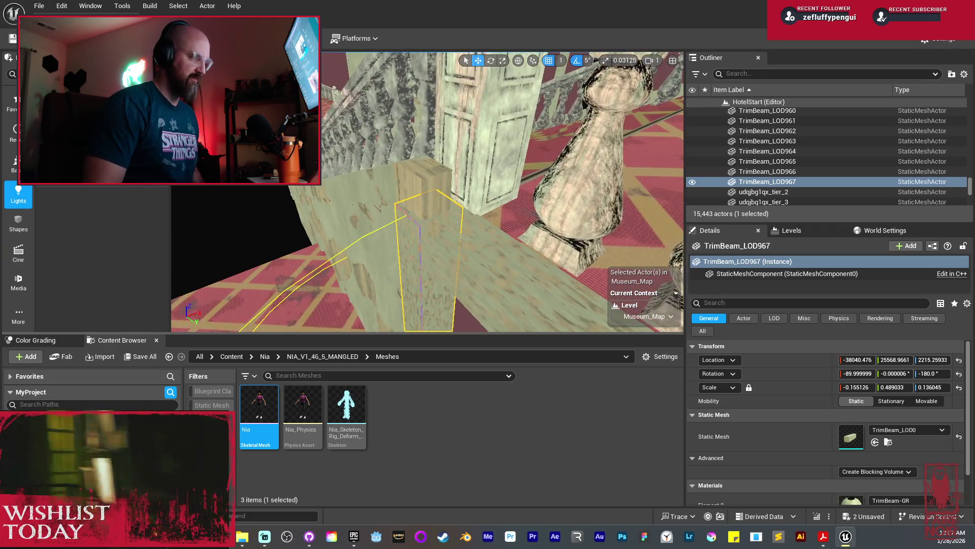
key(f)
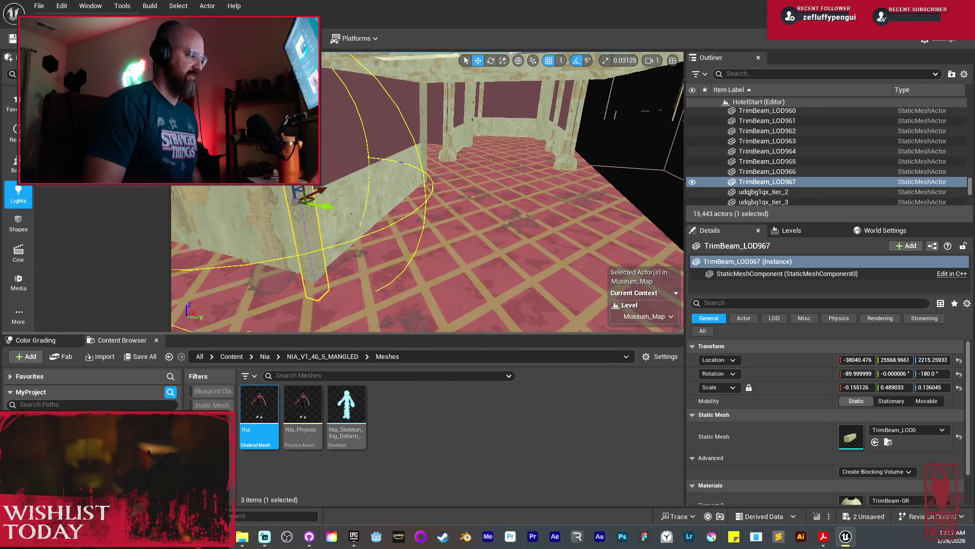
Step: Mirror the selected group of beams, after undoing a trial 95° rotation
ctrl+click(387, 137)
ctrl+click(391, 170)
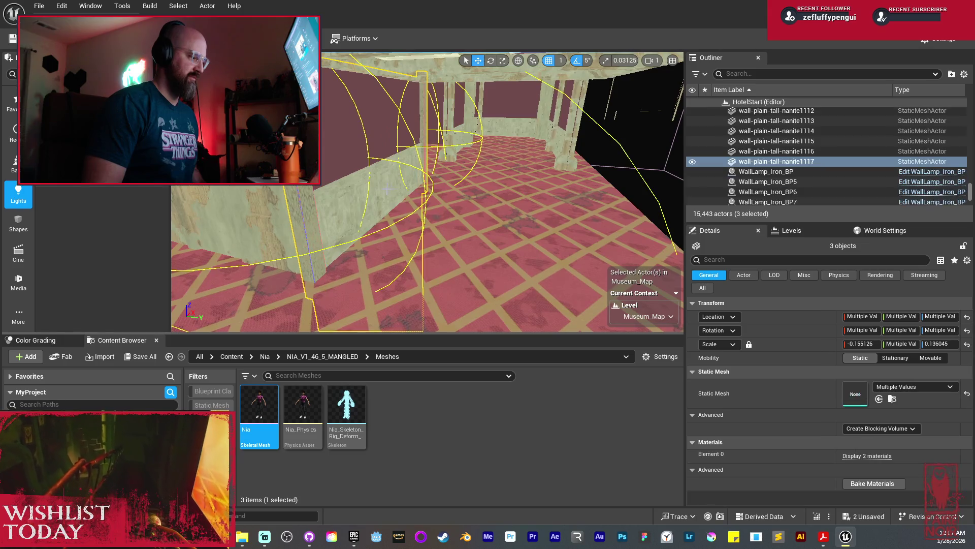
key(f)
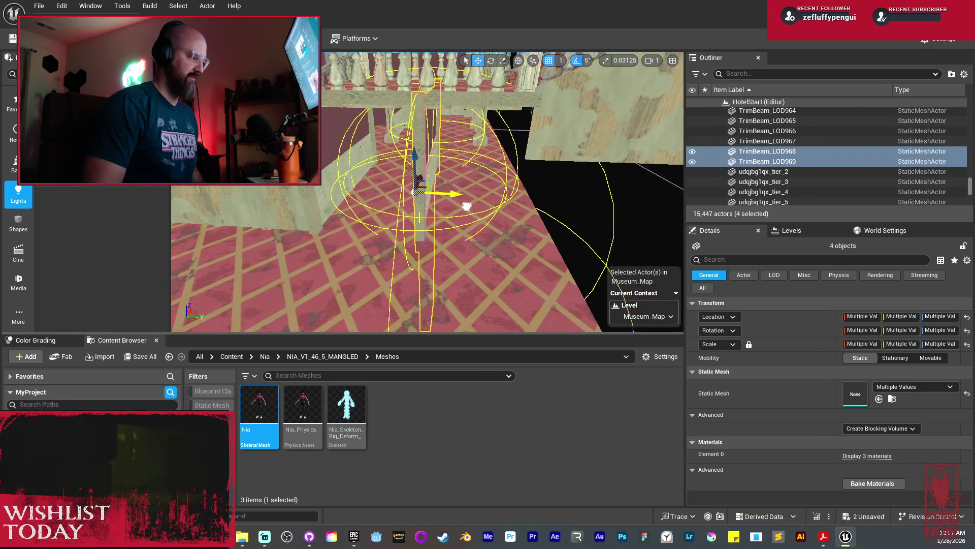
key(e)
drag(464, 206, 495, 203)
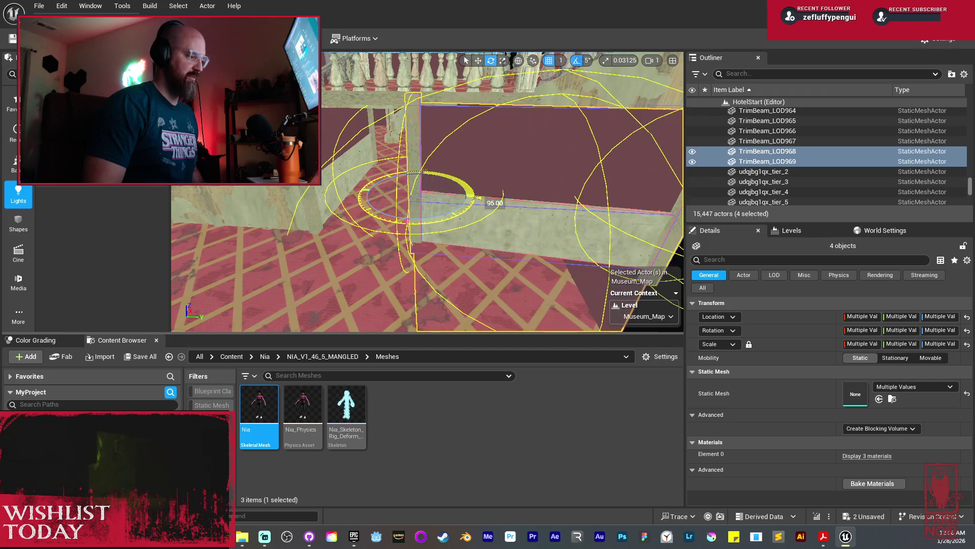
key(ctrl+z)
key(w)
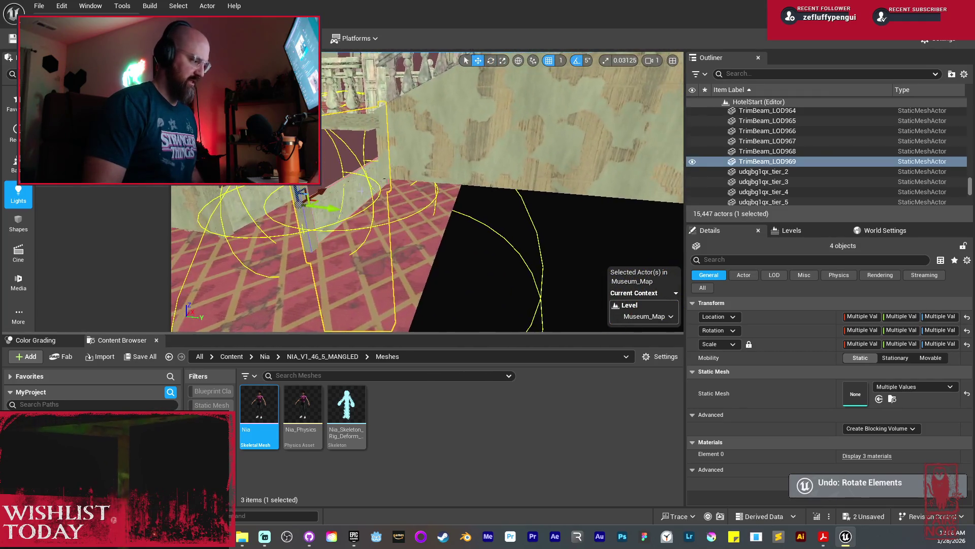
right_click(331, 141)
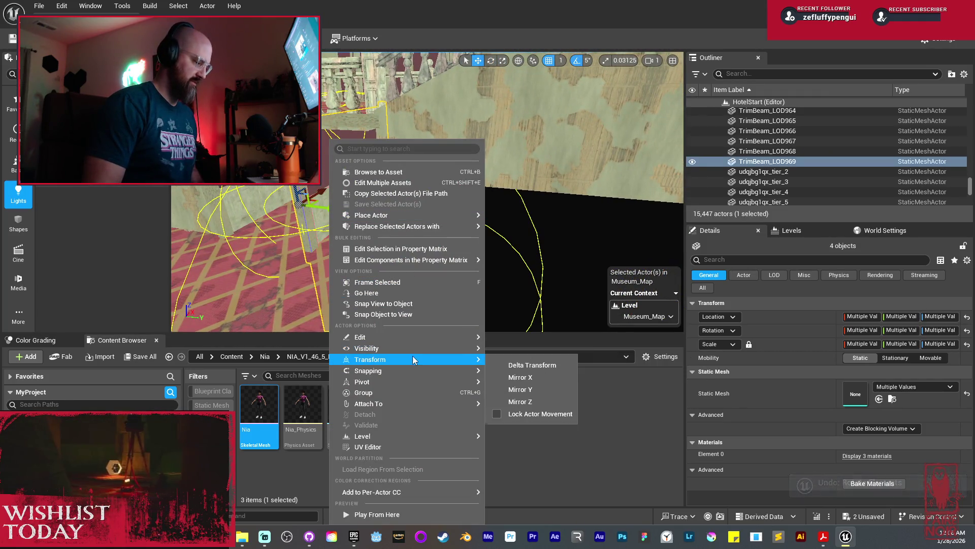
mouse_move(412, 370)
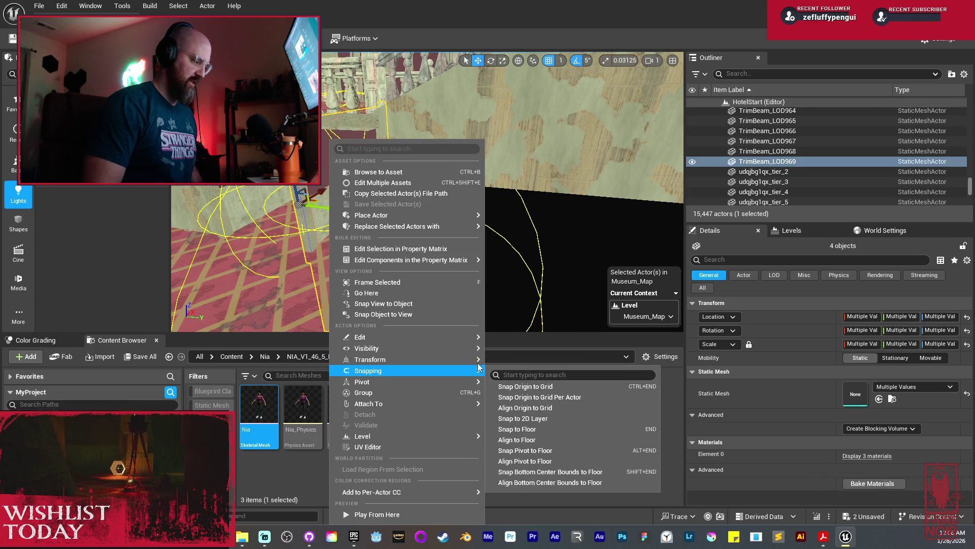
click(523, 386)
Step: Switch the viewport to Lit shading and clear the selection
drag(333, 210, 278, 198)
key(alt+4)
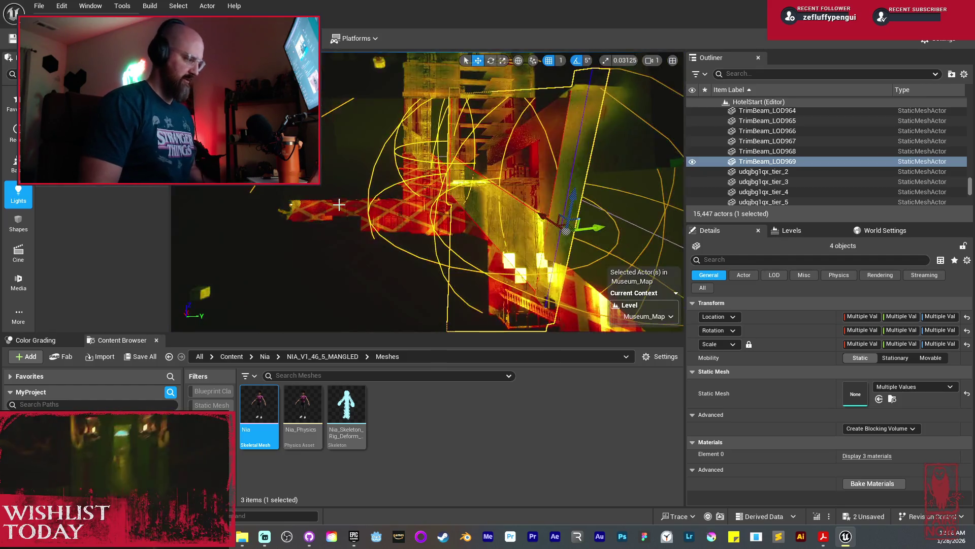
key(Escape)
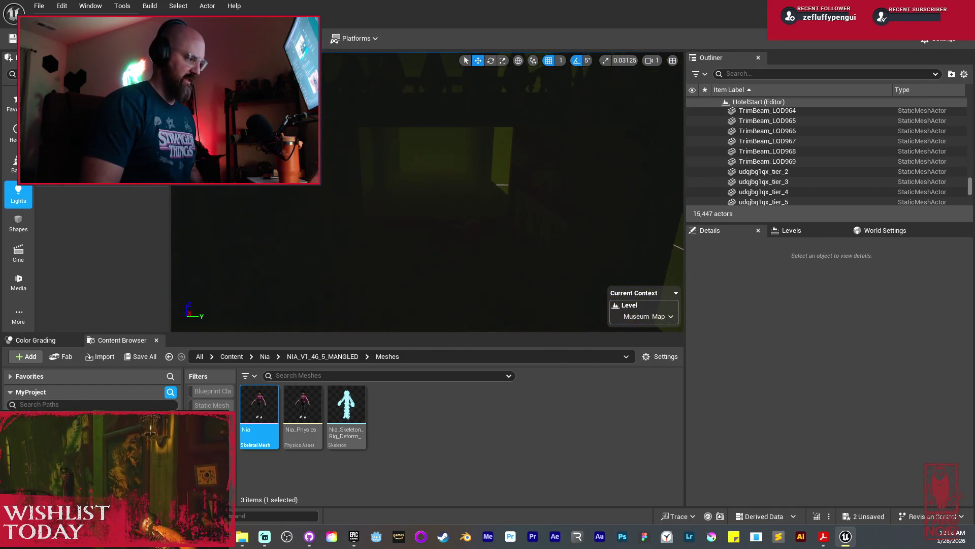
Step: Return to Unlit shading and locate the WallLamp_Iron_BP blueprint from the existing wall lamp
drag(461, 228, 462, 228)
key(alt+3)
scroll(461, 228, up, 2)
click(344, 159)
drag(344, 159, 344, 159)
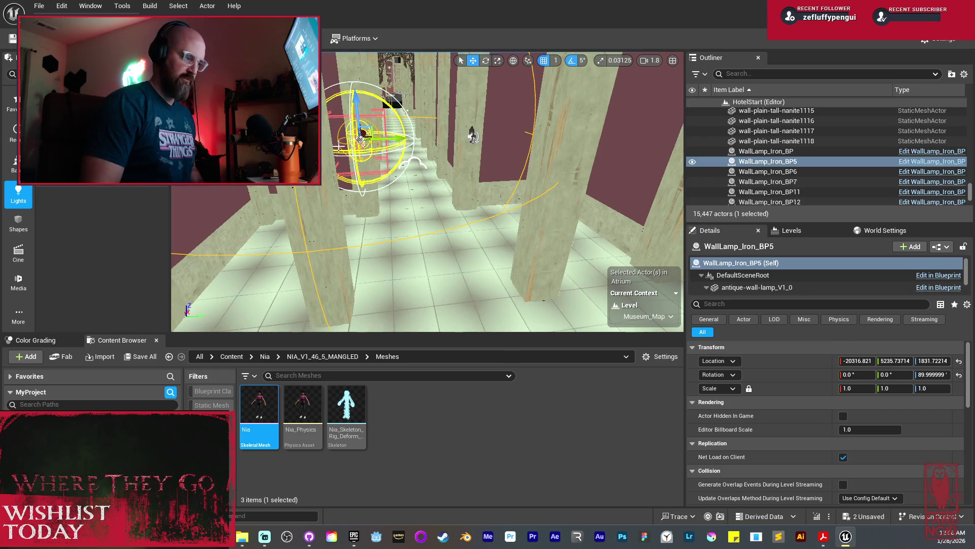
right_click(363, 136)
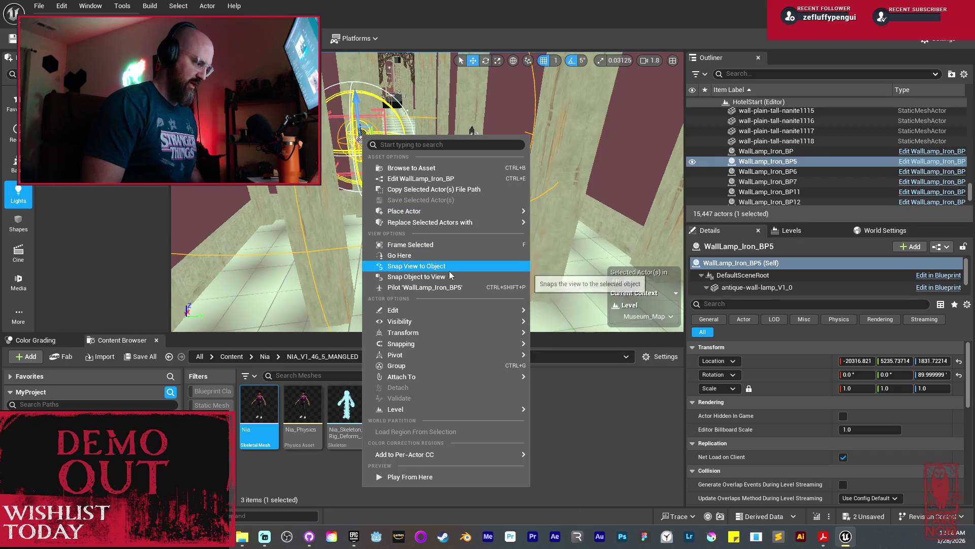
mouse_move(465, 355)
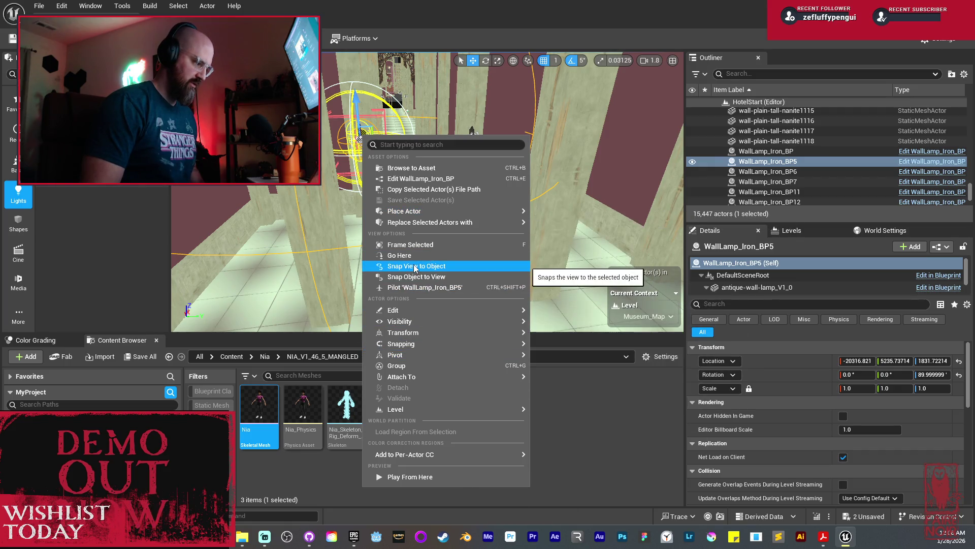
click(421, 168)
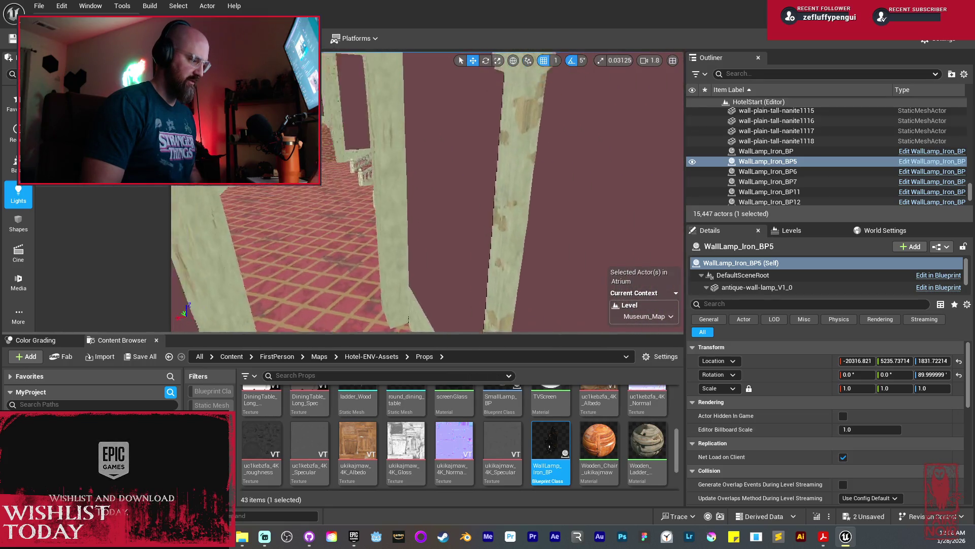
Step: Place WallLamp_Iron_BP2 on the hallway wall and preview its glow in Game View
scroll(427, 193, down, 2)
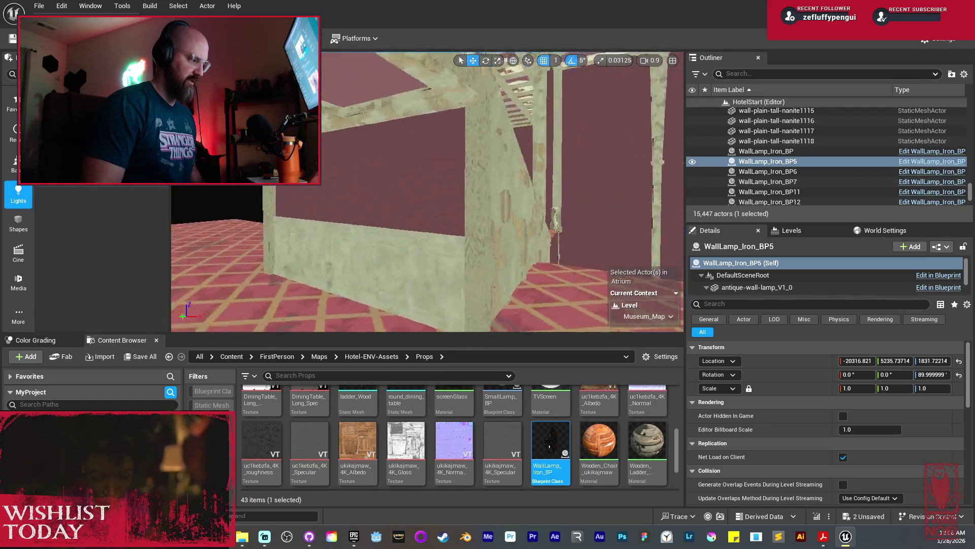
drag(462, 191, 468, 157)
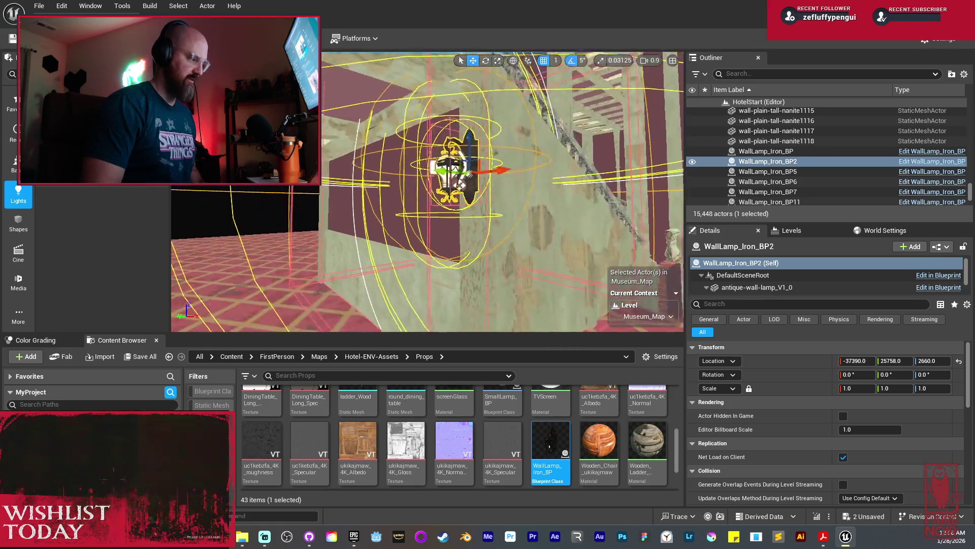
drag(398, 236, 398, 236)
key(g)
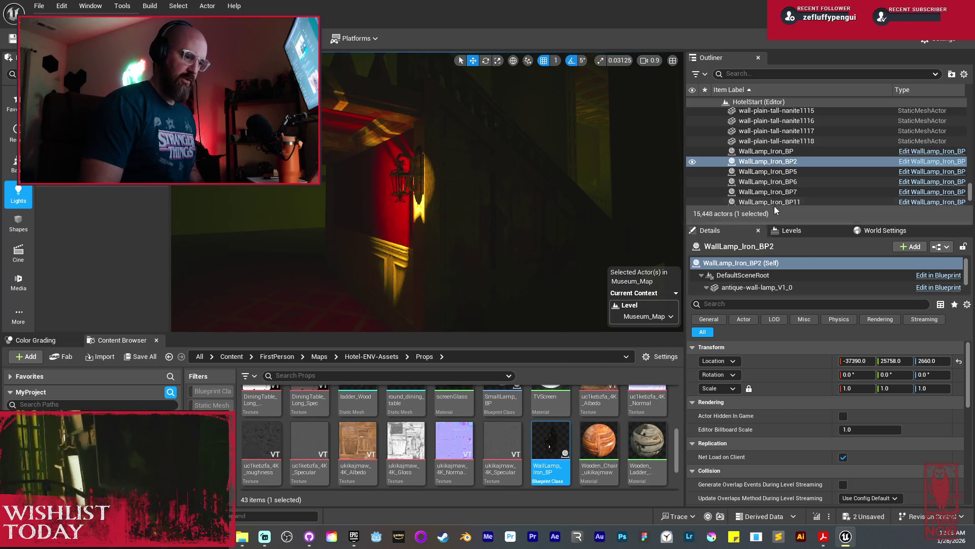
scroll(776, 272, down, 1)
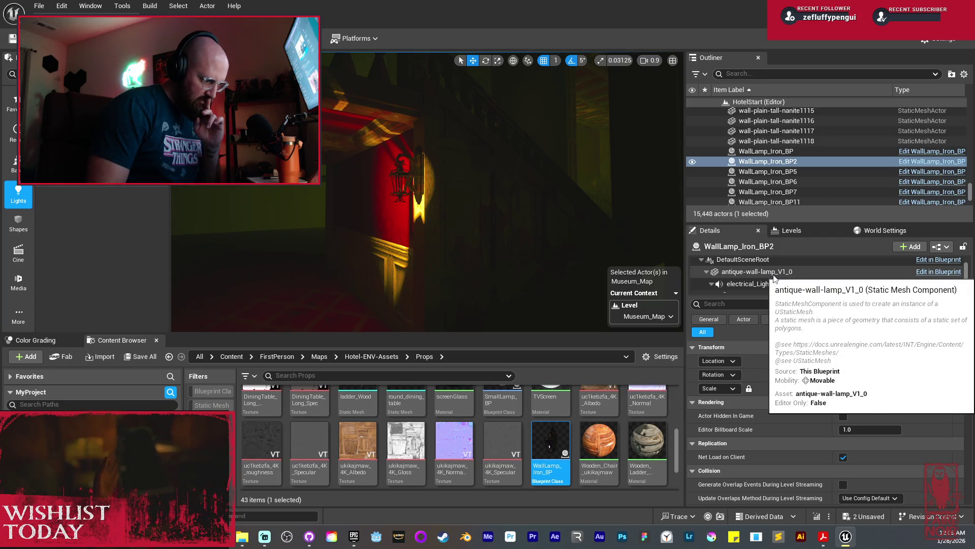
Step: Place antique-wall-lamp_V1 in the level, rotate it to Z -180, and slide it along Y
click(774, 276)
click(888, 430)
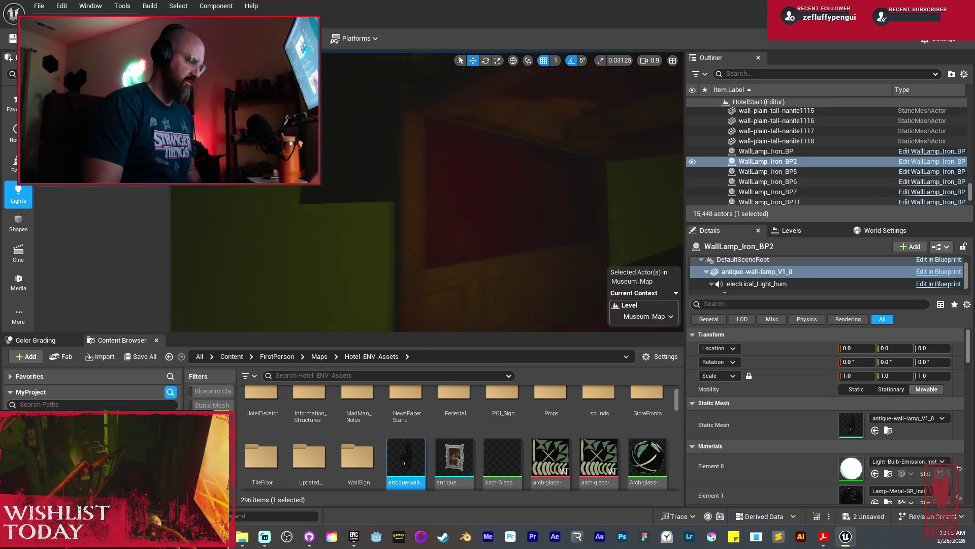
drag(386, 344, 362, 199)
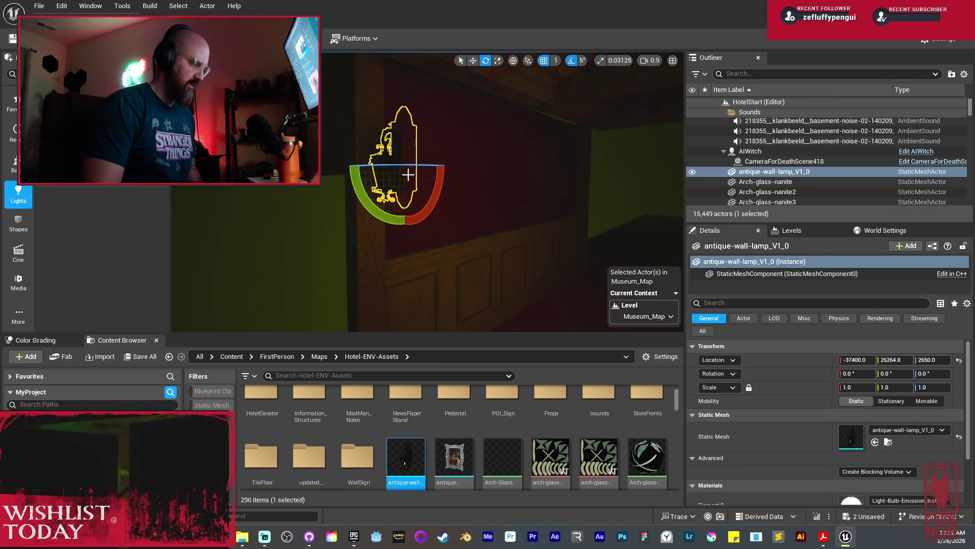
drag(407, 166, 459, 166)
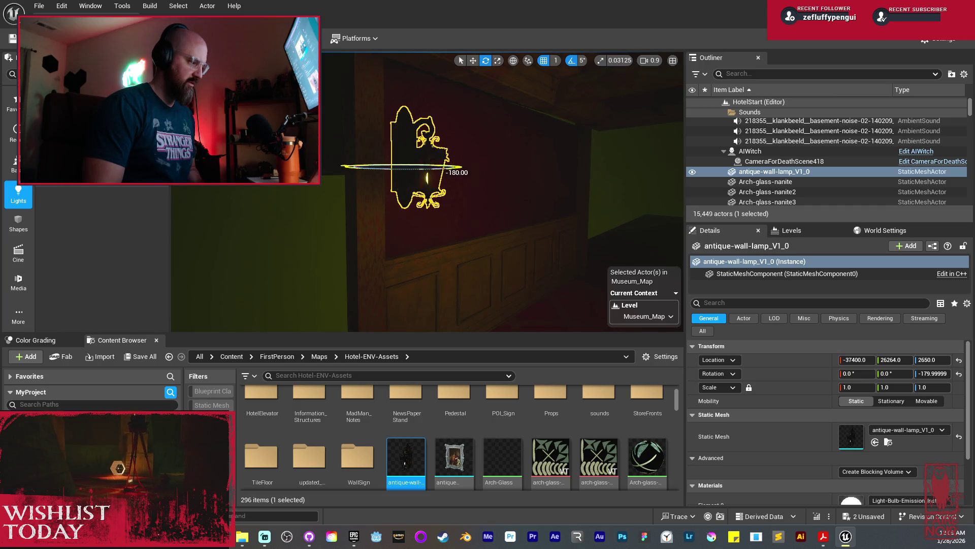
key(f)
scroll(393, 178, down, 5)
key(w)
drag(393, 177, 344, 179)
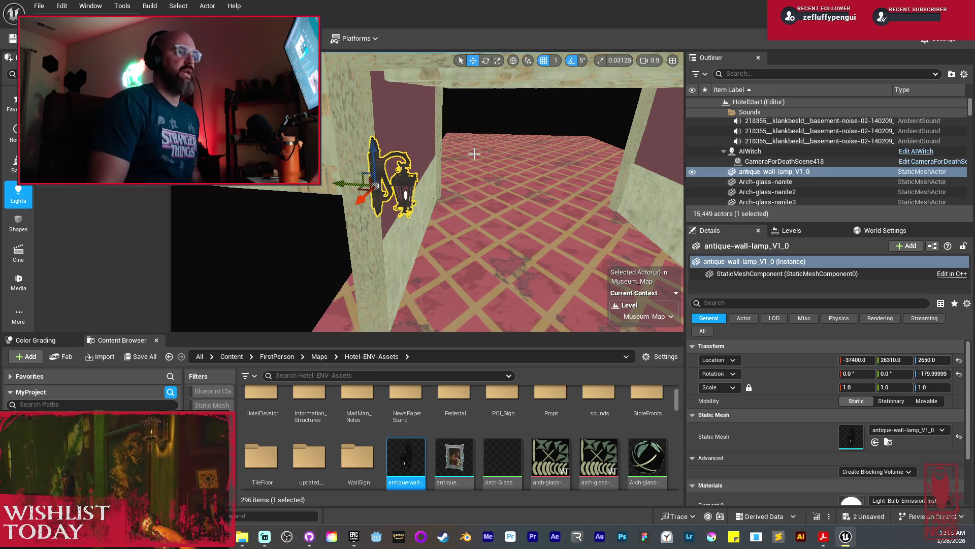
Step: Duplicate the lamp along the wall as antique-wall-lamp_V1_1
drag(480, 206, 337, 198)
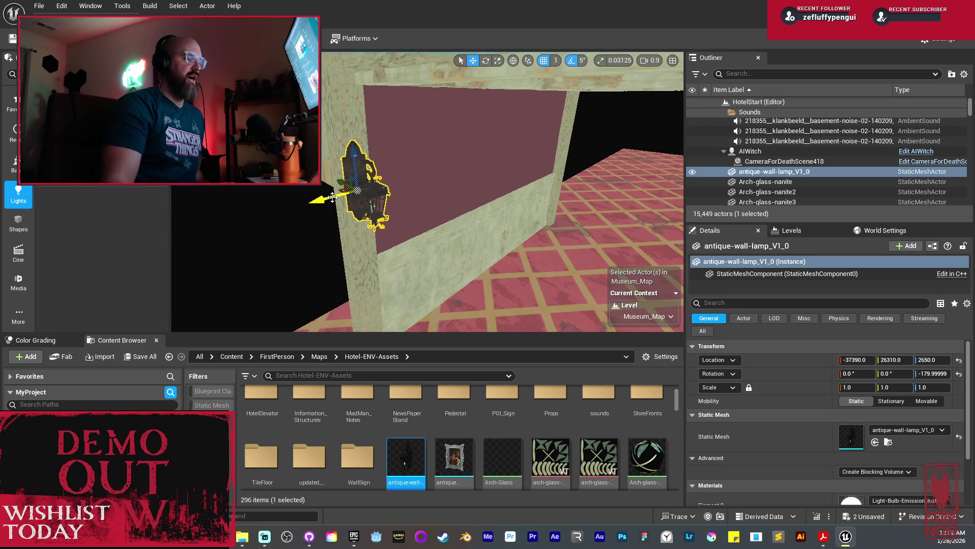
key(f)
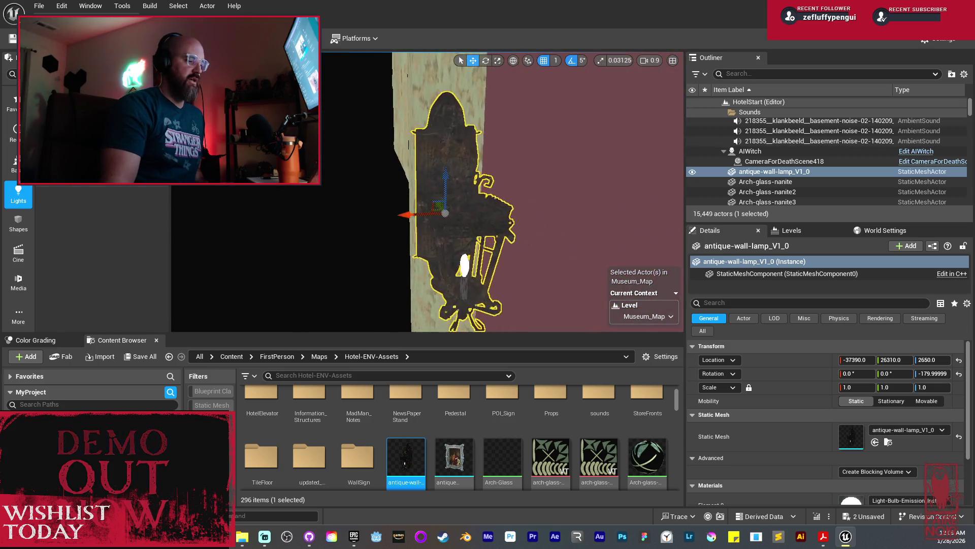
drag(392, 179, 406, 180)
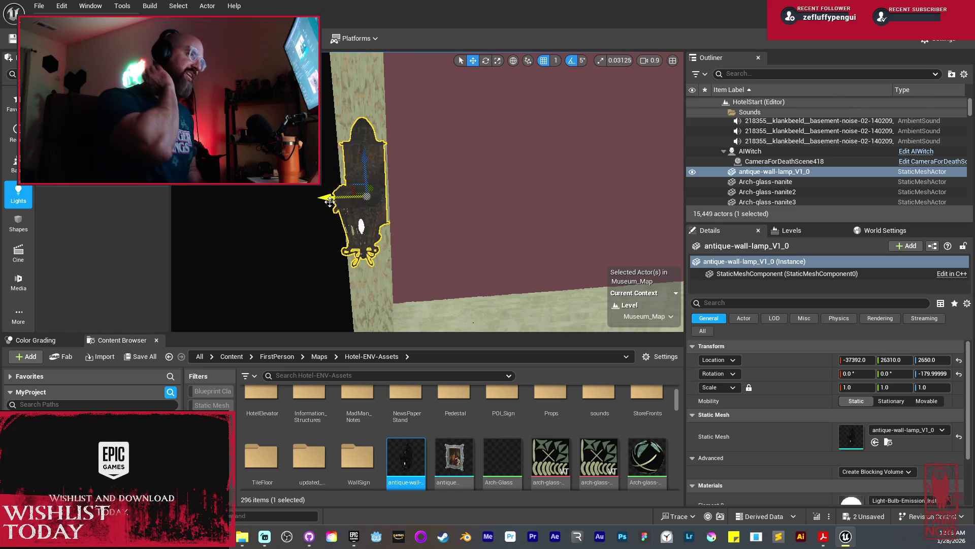
mouse_move(329, 202)
mouse_down()
mouse_move(274, 199)
mouse_move(360, 216)
mouse_up()
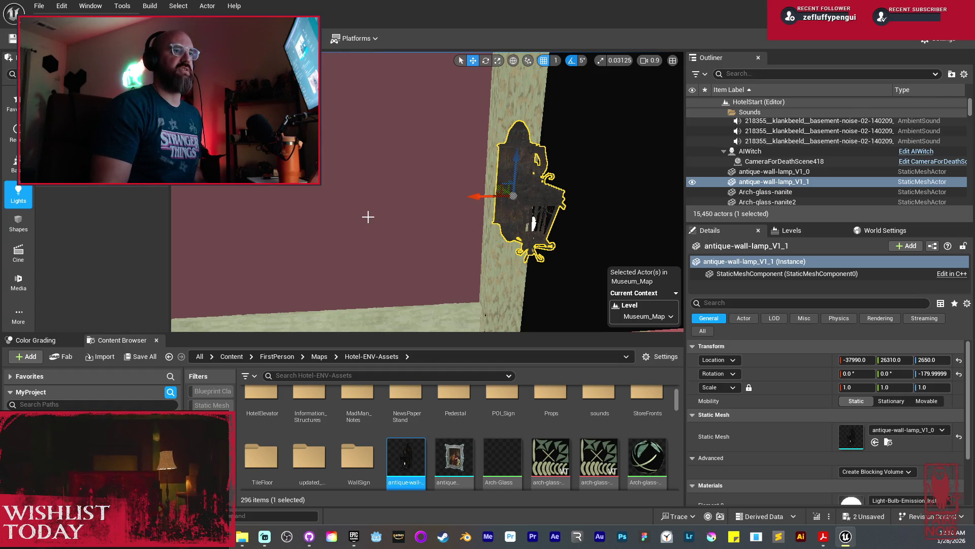
Step: Duplicate the antique wall lamp as antique-wall-lamp_V1_2 and move it further along the wall
mouse_move(382, 222)
mouse_down()
mouse_move(364, 229)
mouse_move(260, 203)
mouse_move(501, 244)
mouse_move(563, 201)
mouse_move(500, 212)
mouse_move(331, 184)
mouse_move(419, 200)
mouse_up()
key(e)
key(w)
mouse_move(356, 229)
mouse_down()
mouse_move(340, 201)
mouse_move(393, 225)
mouse_move(465, 233)
mouse_move(386, 216)
mouse_up()
key(Escape)
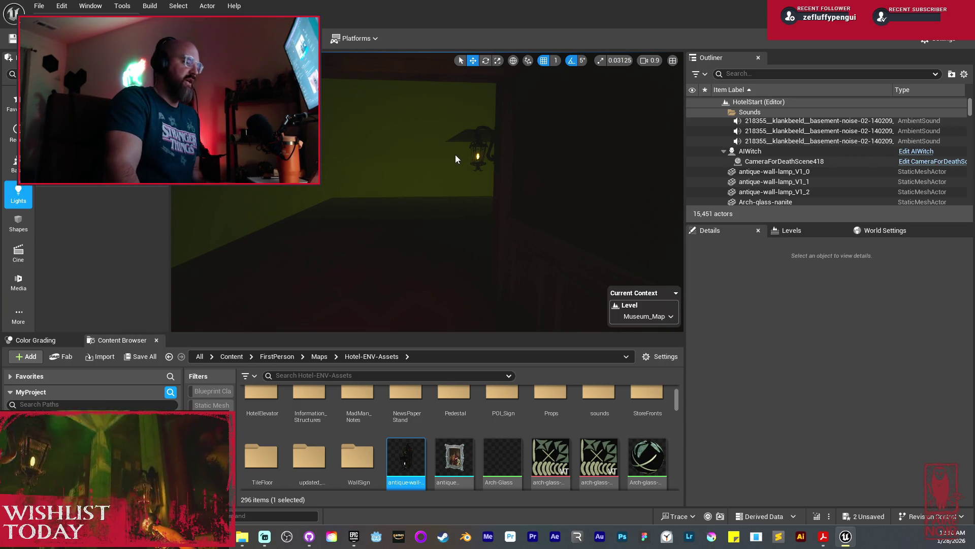
Step: Fly down the hallway to the stairs and select paneled boards on the stair wall
drag(455, 155, 367, 164)
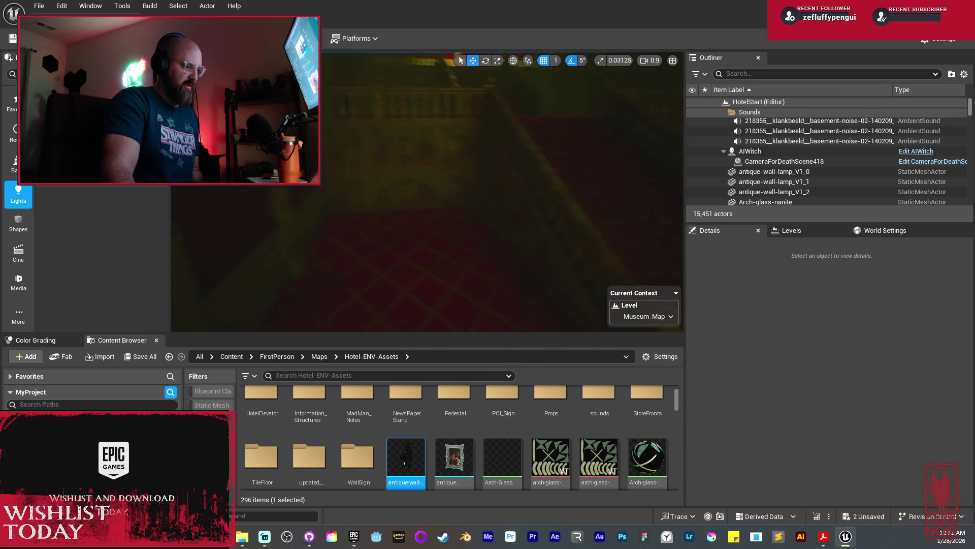
click(457, 195)
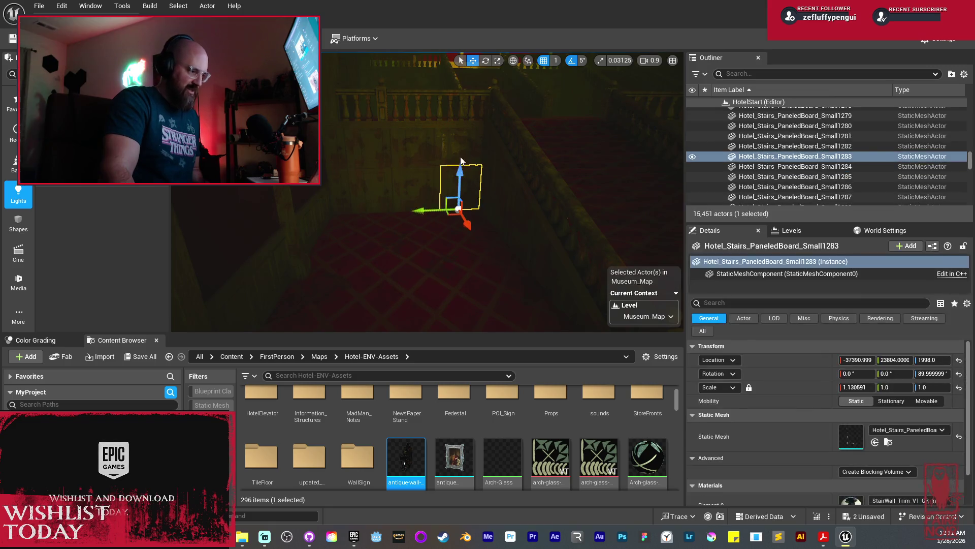
ctrl+click(423, 193)
click(447, 198)
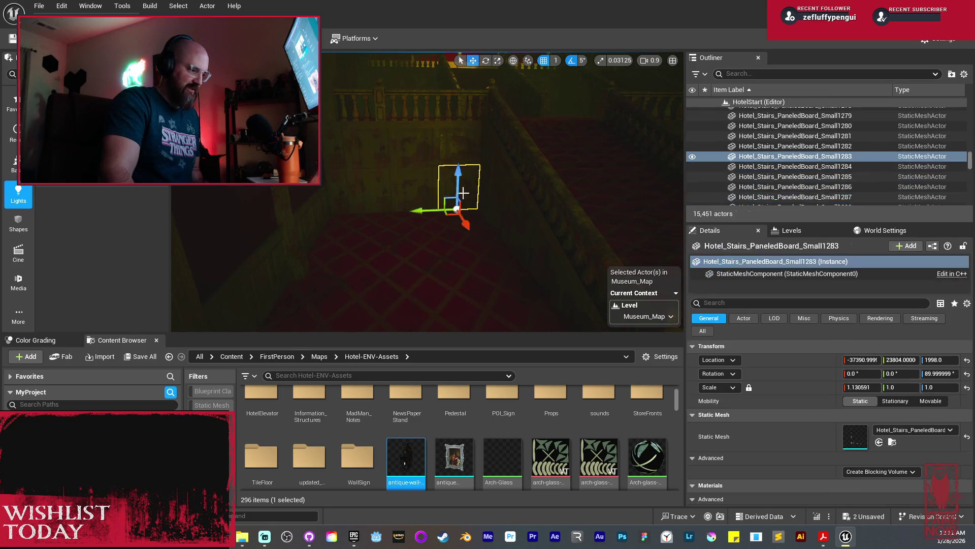
Step: Switch to Unlit shading and duplicate the four selected stair boards along Y
ctrl+click(424, 205)
ctrl+click(376, 195)
ctrl+click(338, 188)
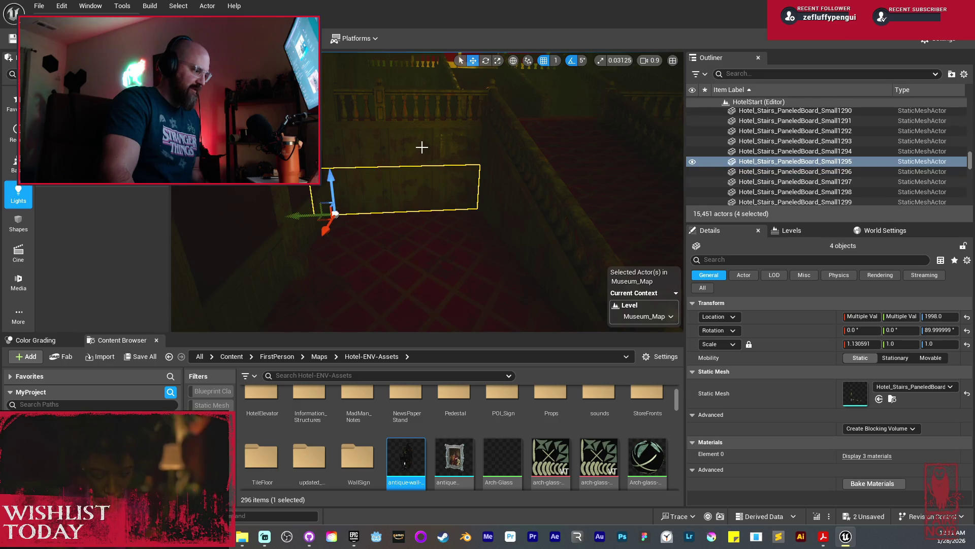
key(alt+3)
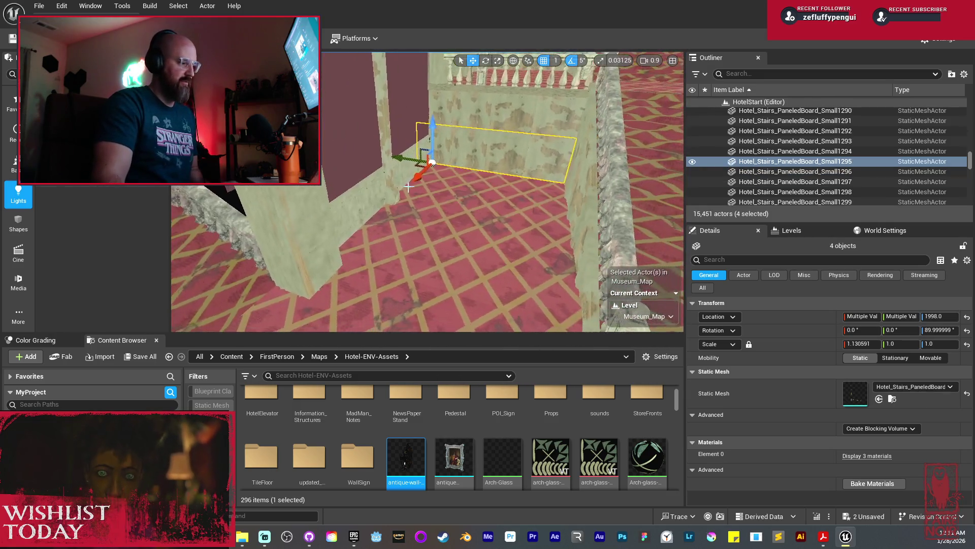
mouse_move(421, 178)
mouse_down()
mouse_move(352, 246)
mouse_move(279, 290)
mouse_move(290, 285)
mouse_move(188, 315)
mouse_up()
scroll(282, 287, up, 5)
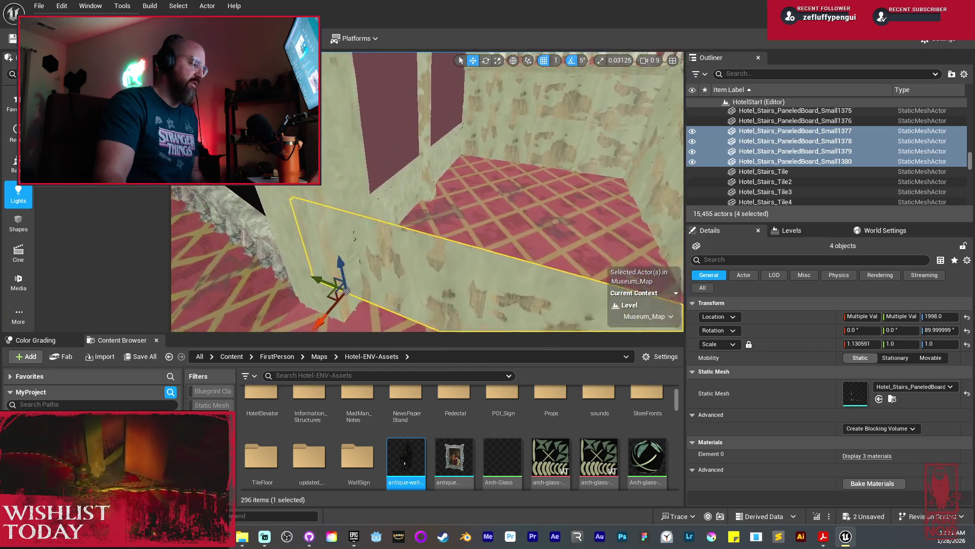
mouse_move(282, 288)
mouse_down()
mouse_move(305, 264)
mouse_move(340, 256)
mouse_up()
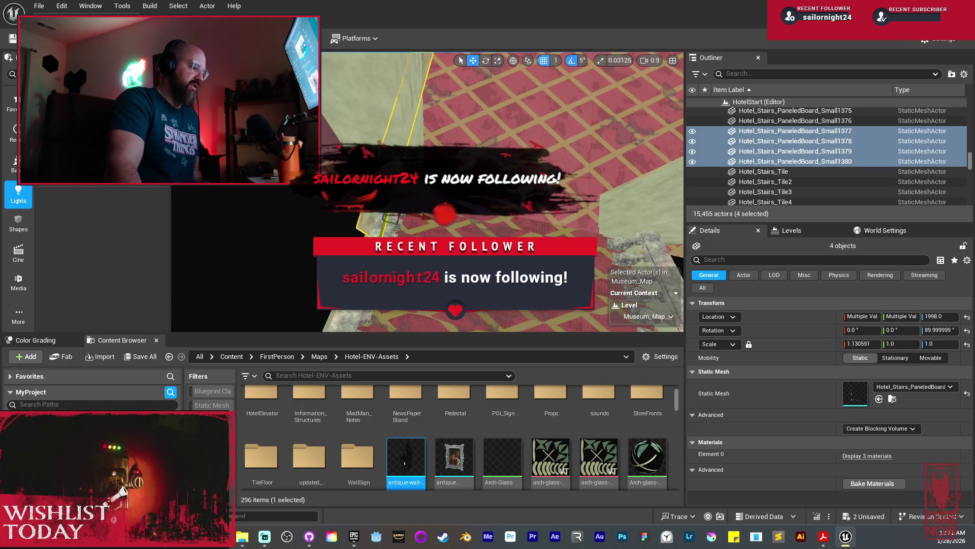
mouse_move(478, 234)
mouse_down()
mouse_move(455, 223)
mouse_move(455, 200)
mouse_move(445, 224)
mouse_move(336, 203)
mouse_move(317, 188)
mouse_move(318, 152)
mouse_move(373, 110)
mouse_up()
Step: Copy the Small1380 board once more to extend the row to Small1381
mouse_move(327, 205)
mouse_down()
mouse_move(412, 137)
mouse_move(410, 153)
mouse_up()
click(412, 137)
drag(398, 227, 301, 223)
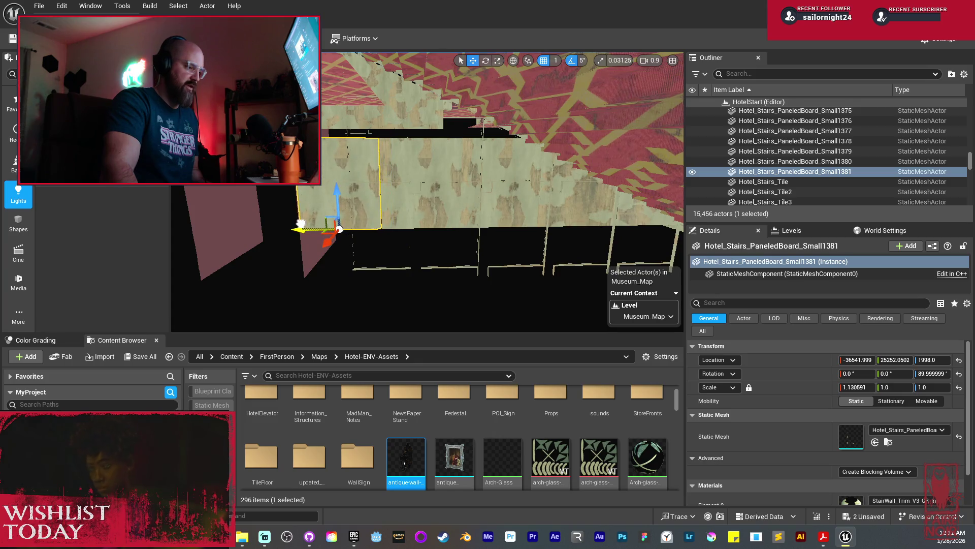
scroll(337, 229, up, 5)
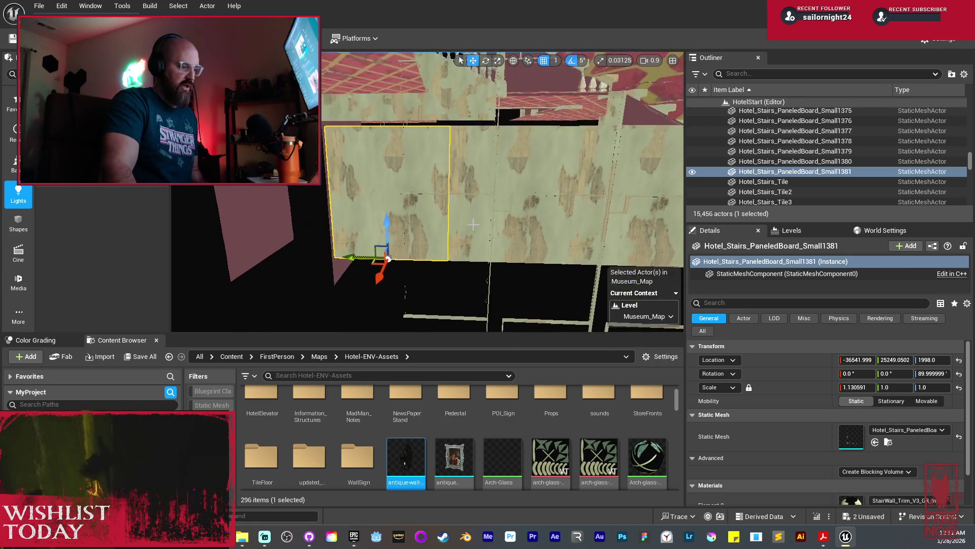
Step: Select the five copied stair boards and Alt-drag a copy upward along Z
ctrl+click(507, 177)
ctrl+click(589, 202)
ctrl+click(625, 198)
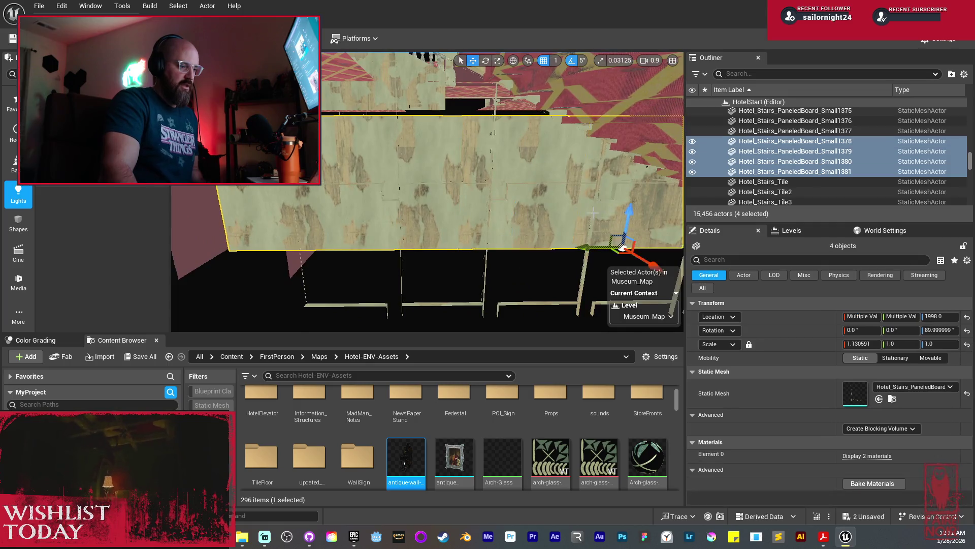
ctrl+click(656, 162)
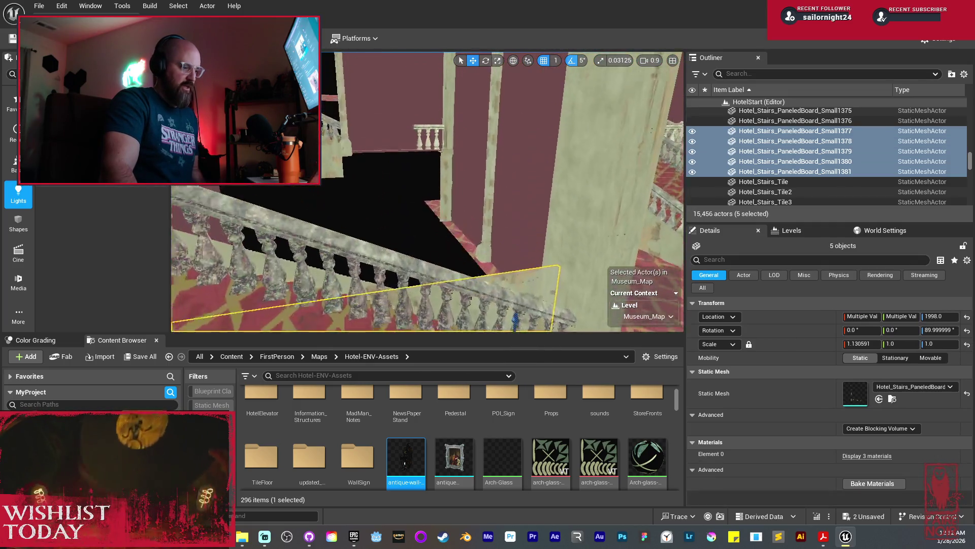
alt+drag(486, 277, 483, 126)
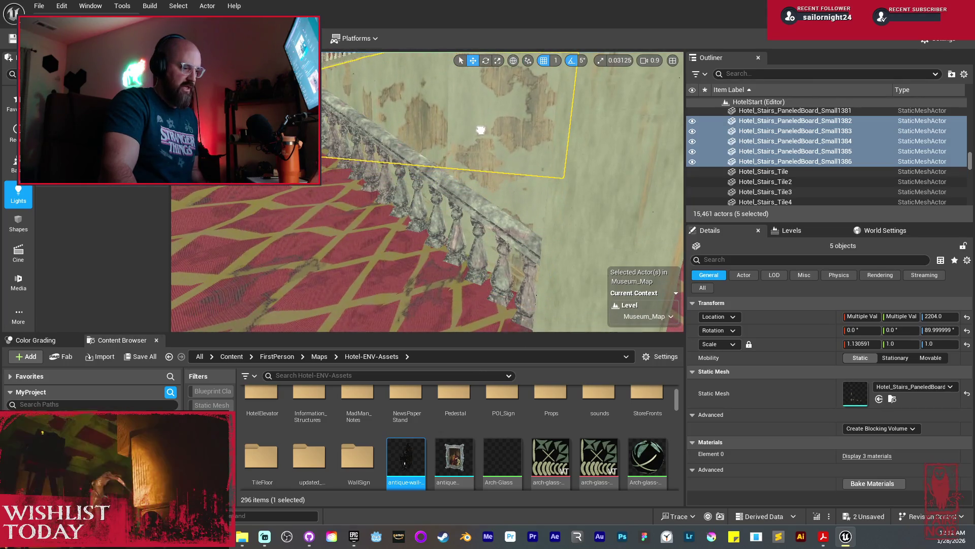
scroll(483, 126, up, 5)
scroll(441, 145, up, 4)
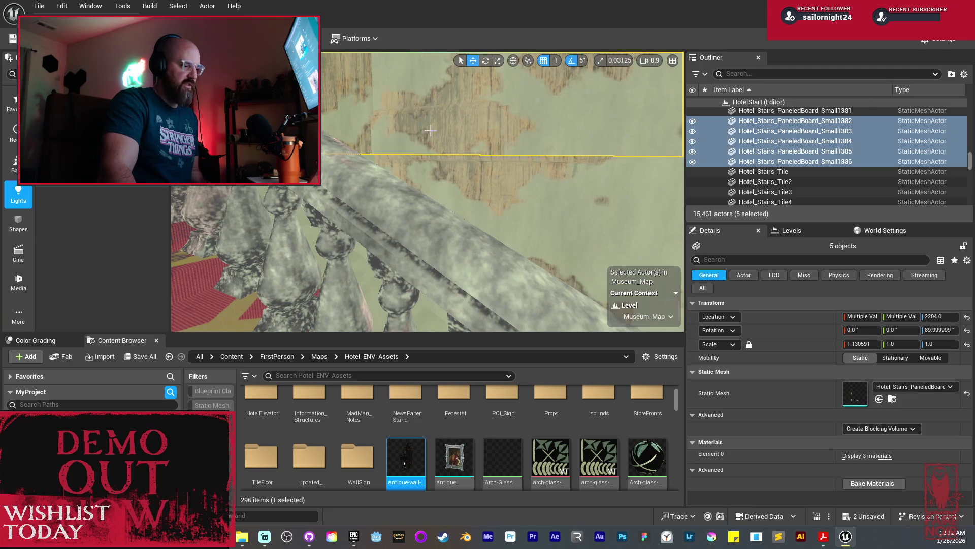
scroll(430, 130, down, 6)
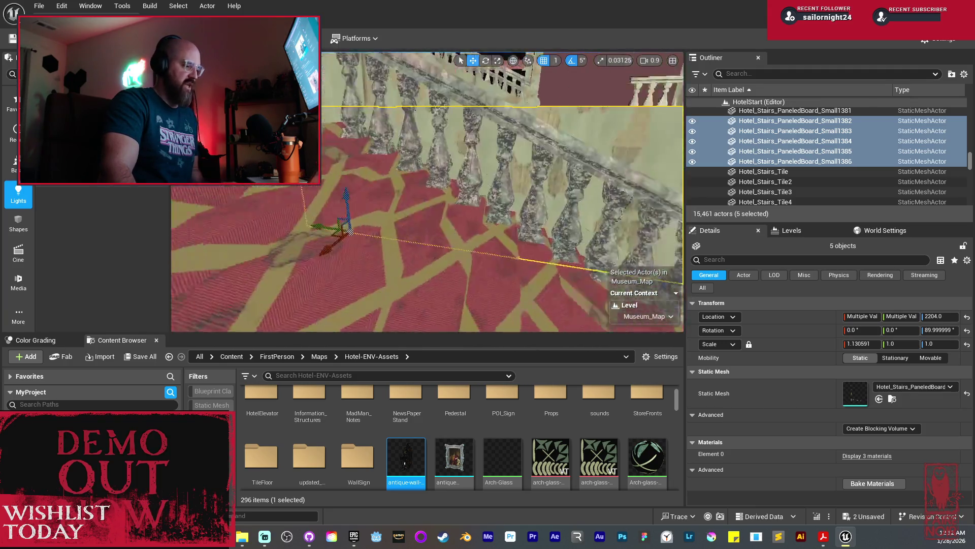
scroll(394, 192, down, 5)
Step: Duplicate the five-board row again and raise the copies up the wall
alt+drag(377, 206, 383, 111)
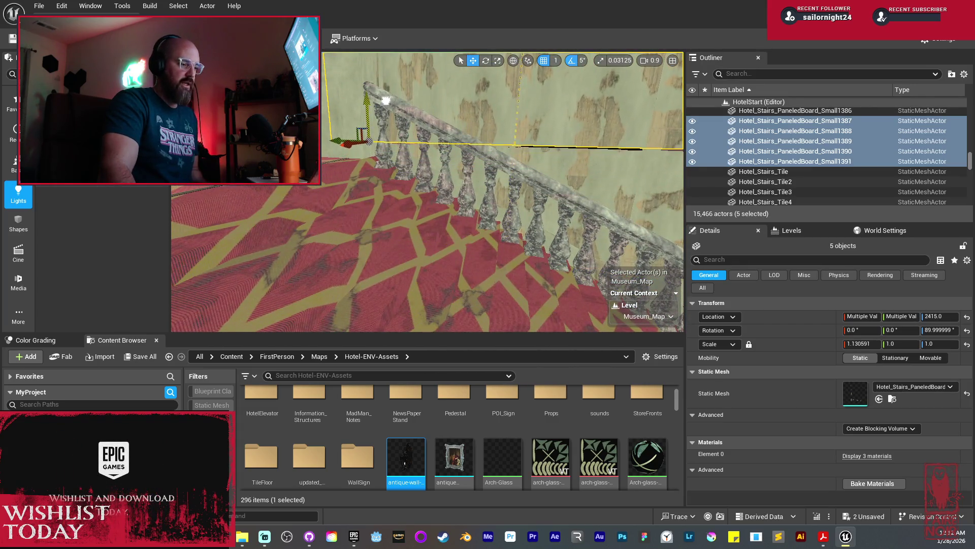
scroll(508, 123, up, 8)
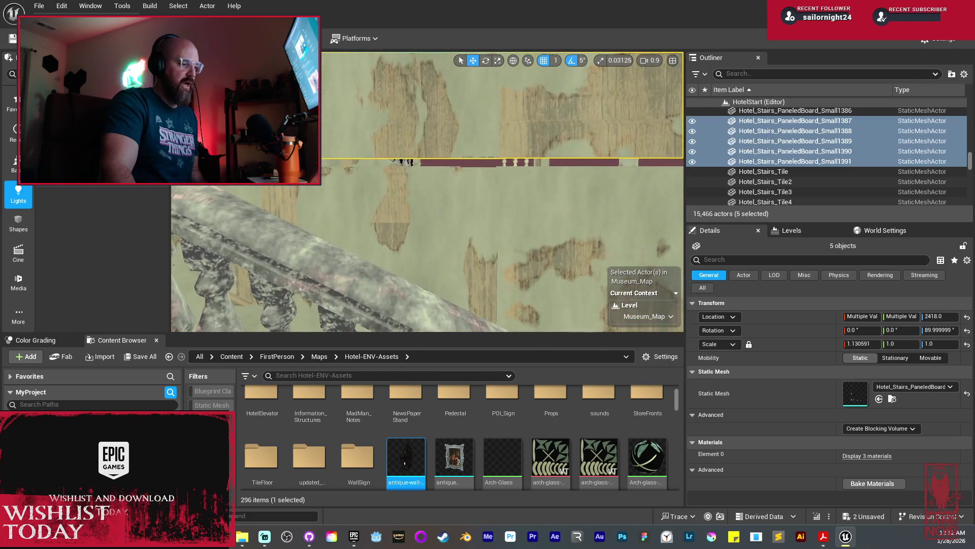
scroll(445, 138, up, 3)
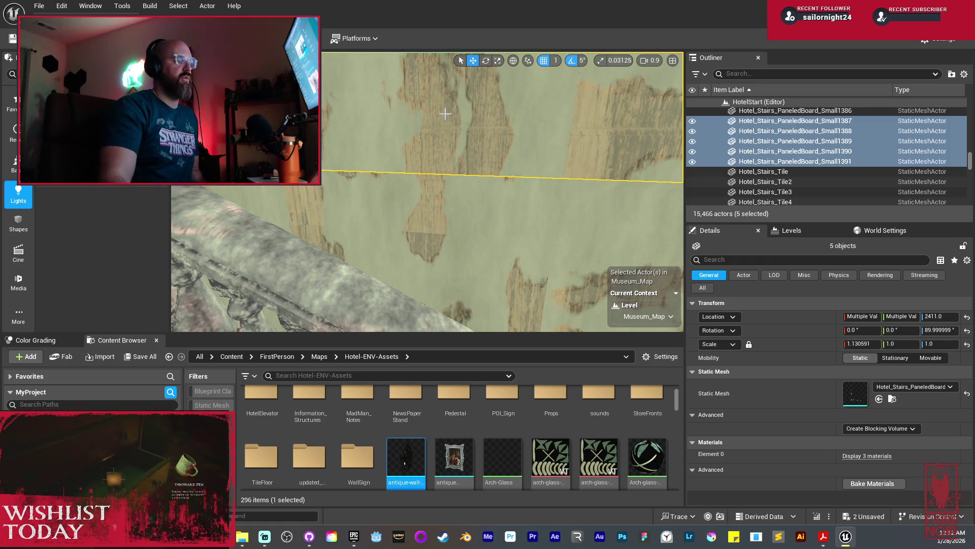
scroll(446, 114, down, 5)
scroll(427, 193, up, 5)
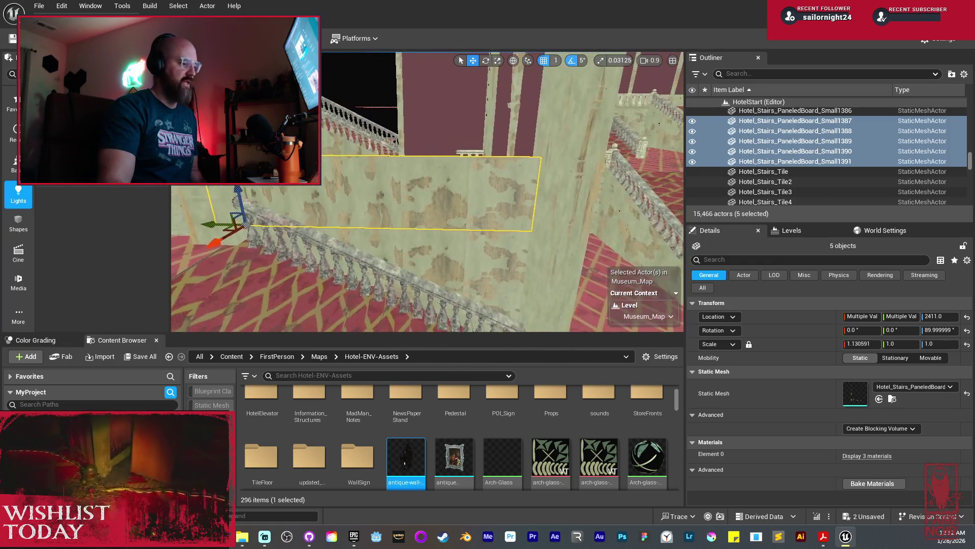
Step: Stack two more rows, nudging Z down to close the seam, topping out at Z 2831
drag(256, 204, 256, 99)
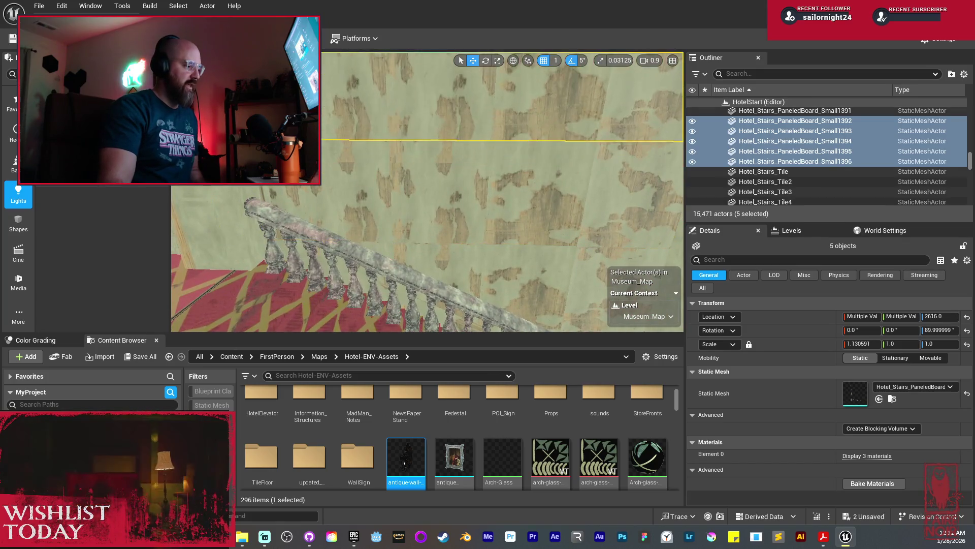
scroll(421, 124, up, 5)
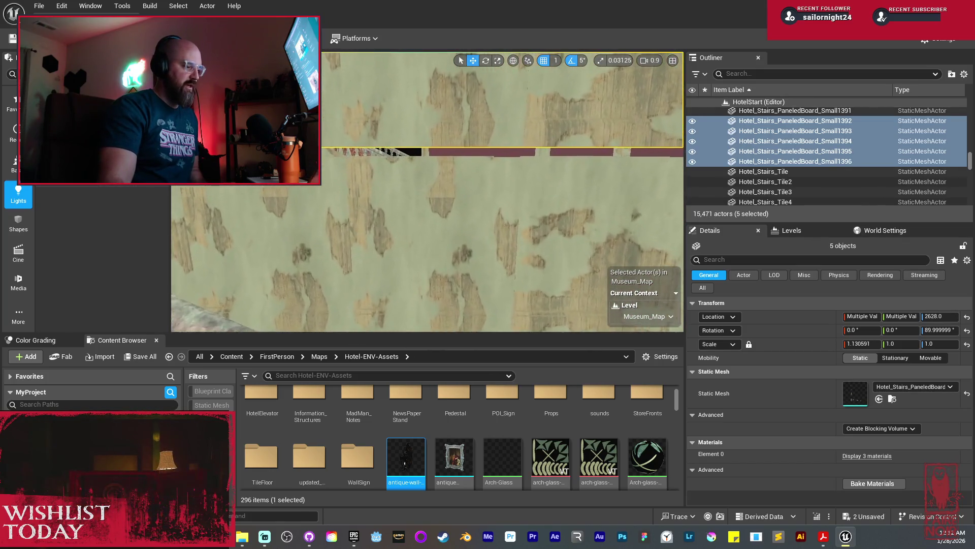
drag(419, 92, 426, 103)
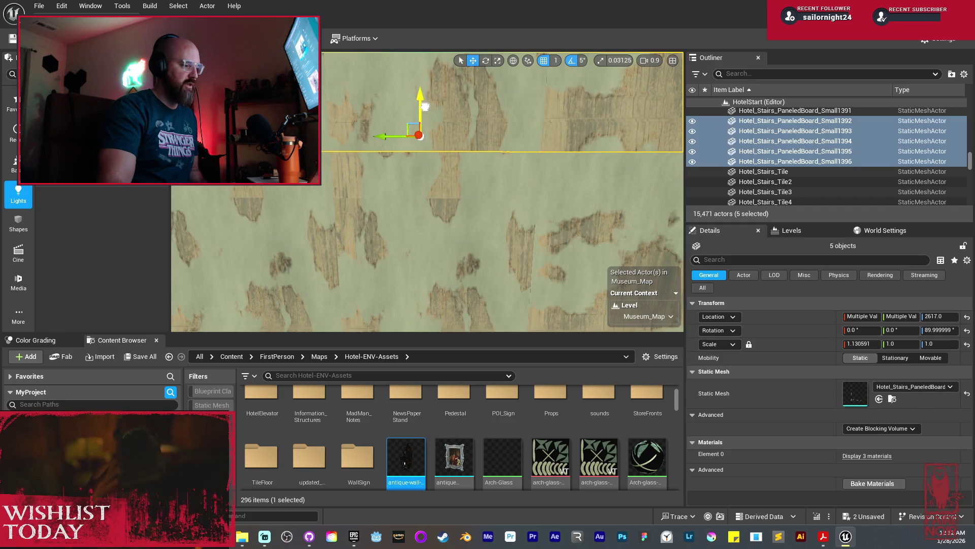
scroll(451, 181, down, 8)
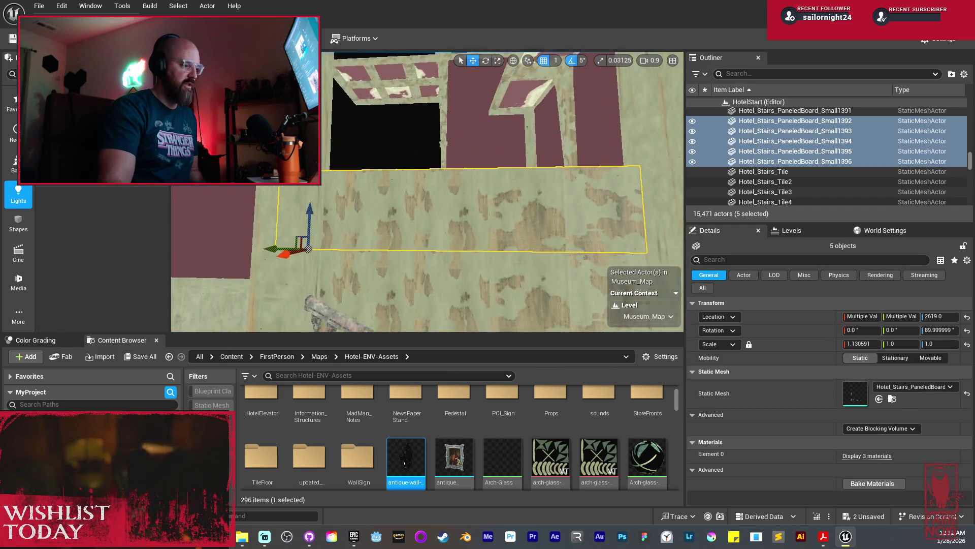
drag(391, 220, 398, 122)
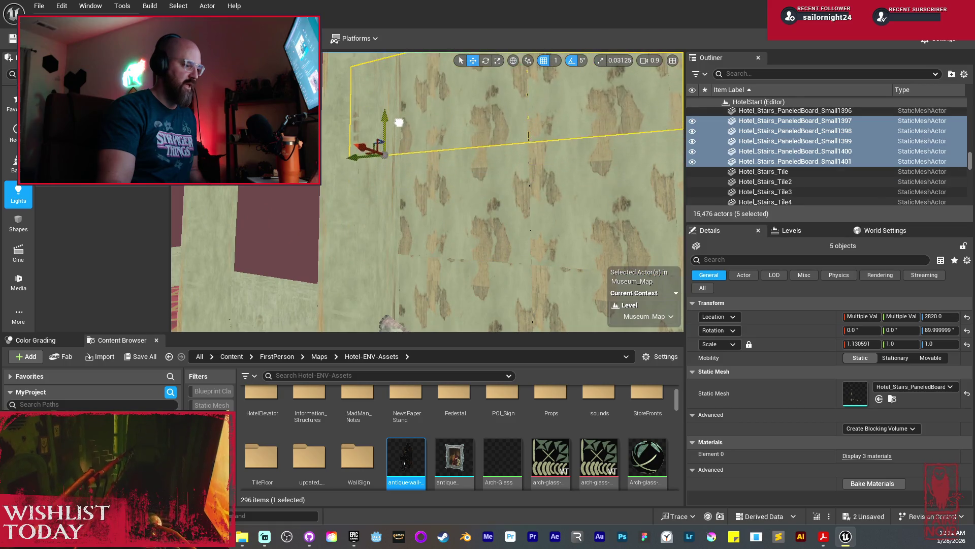
scroll(503, 193, up, 5)
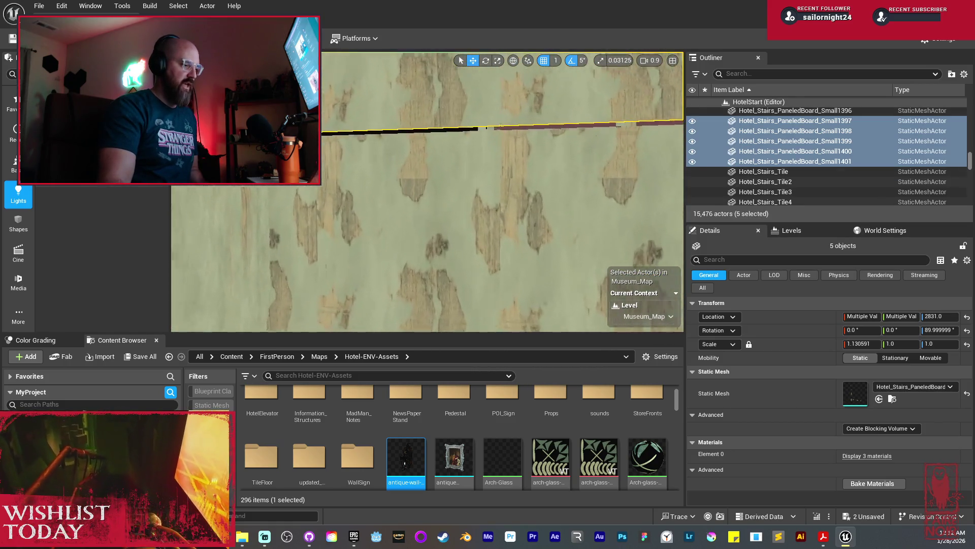
scroll(503, 193, up, 2)
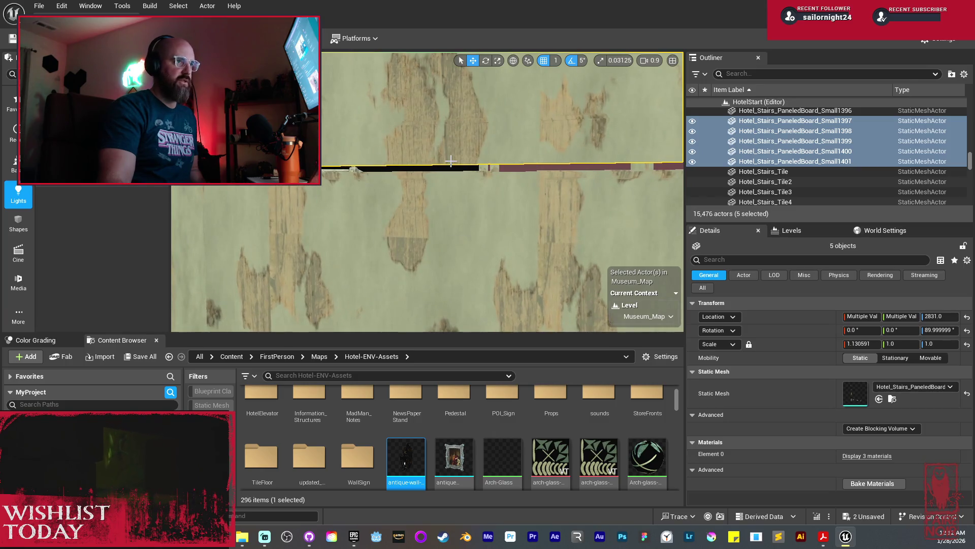
Step: Duplicate the board row upward and lower it slightly to meet the row below
right_click(458, 134)
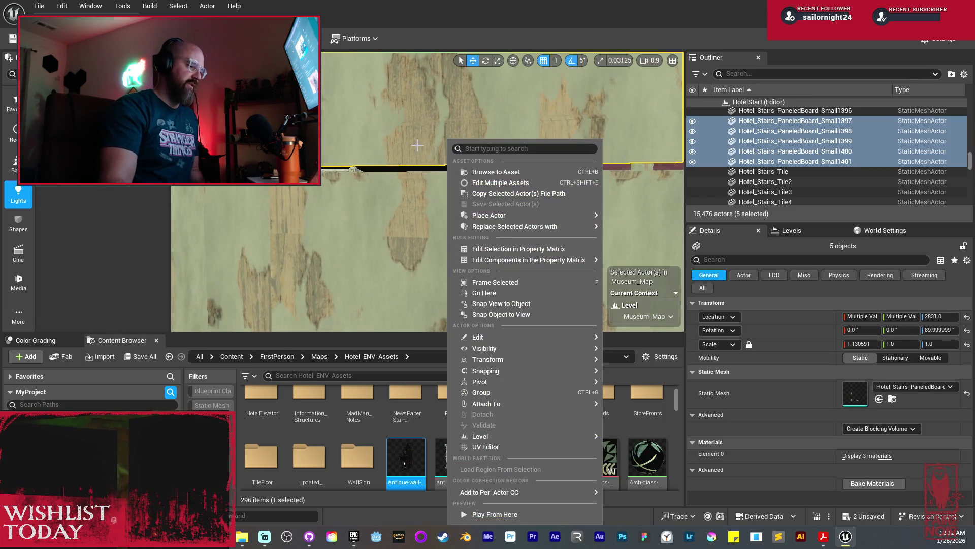
key(Escape)
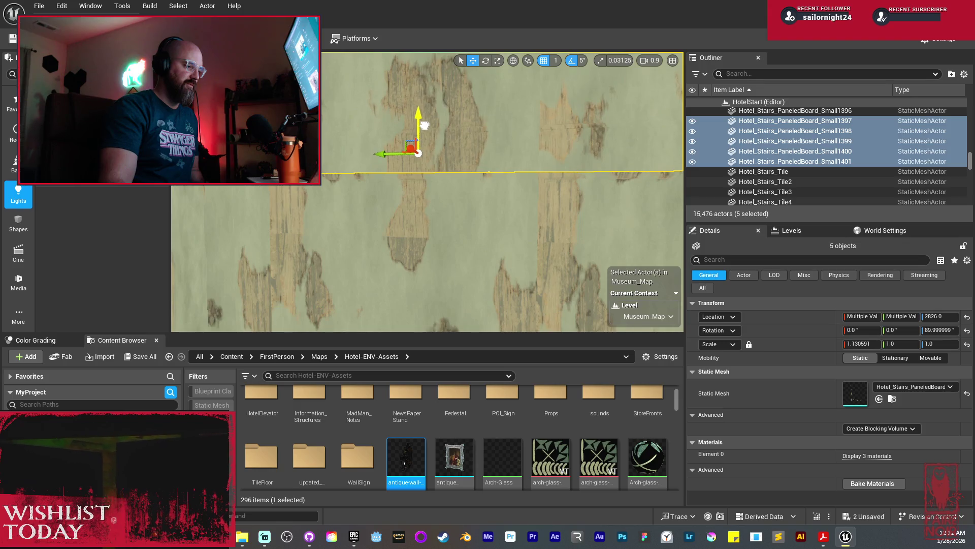
scroll(431, 131, down, 6)
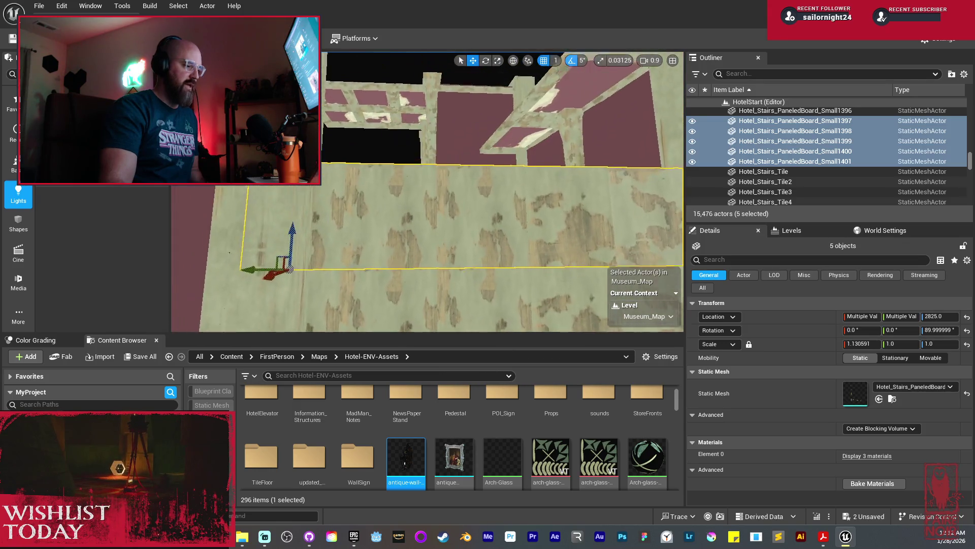
alt+drag(308, 197, 308, 90)
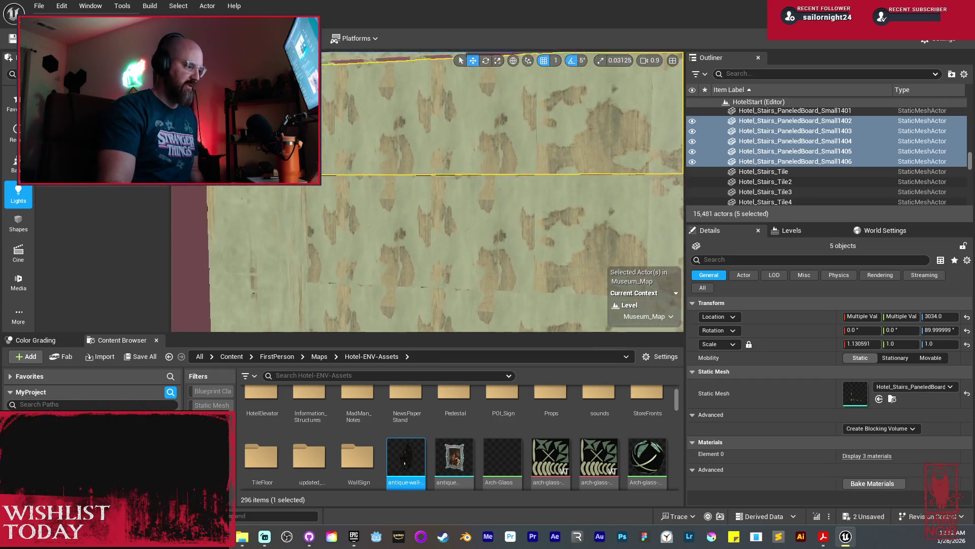
scroll(406, 125, up, 2)
drag(406, 93, 407, 98)
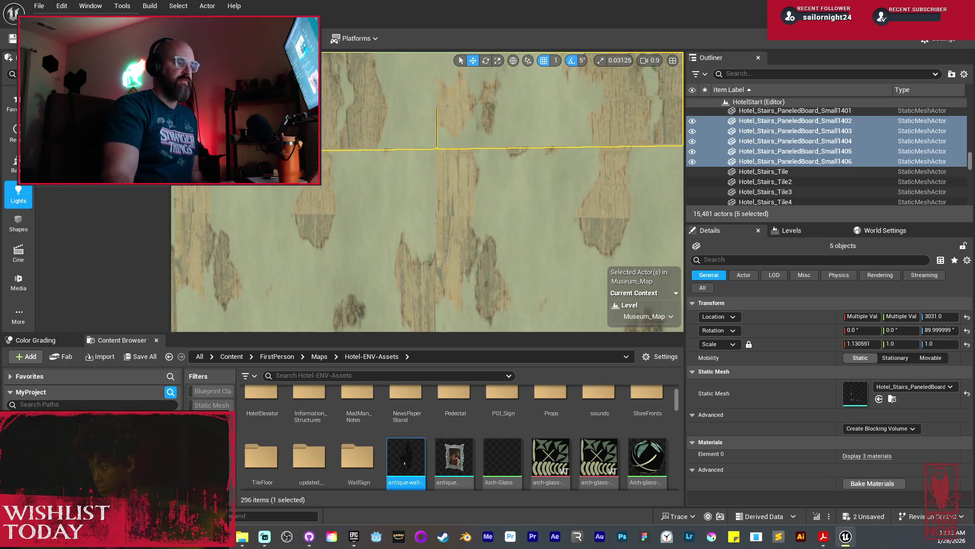
scroll(456, 162, down, 5)
scroll(358, 237, up, 2)
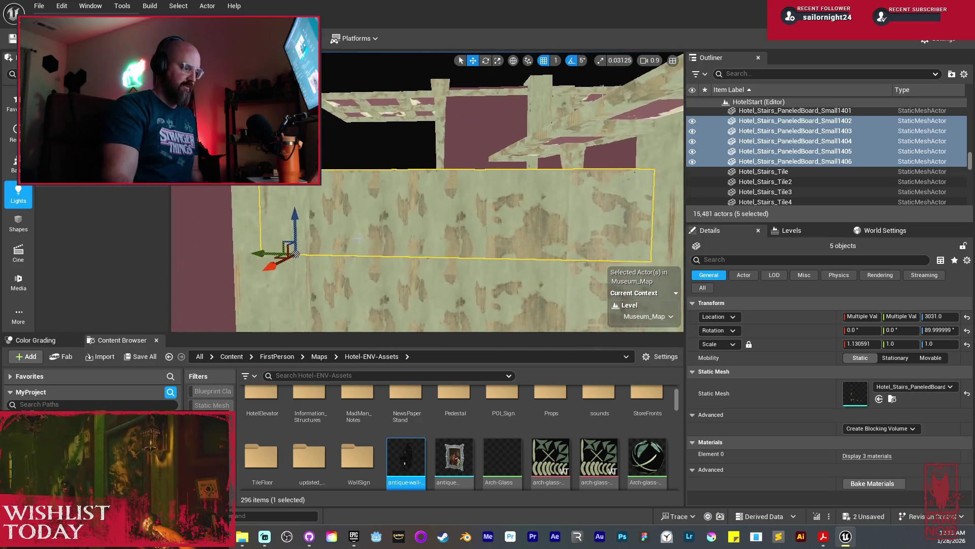
Step: Stack one more copy of the five boards higher, up to Small1411 at Z 3237
drag(297, 217, 323, 129)
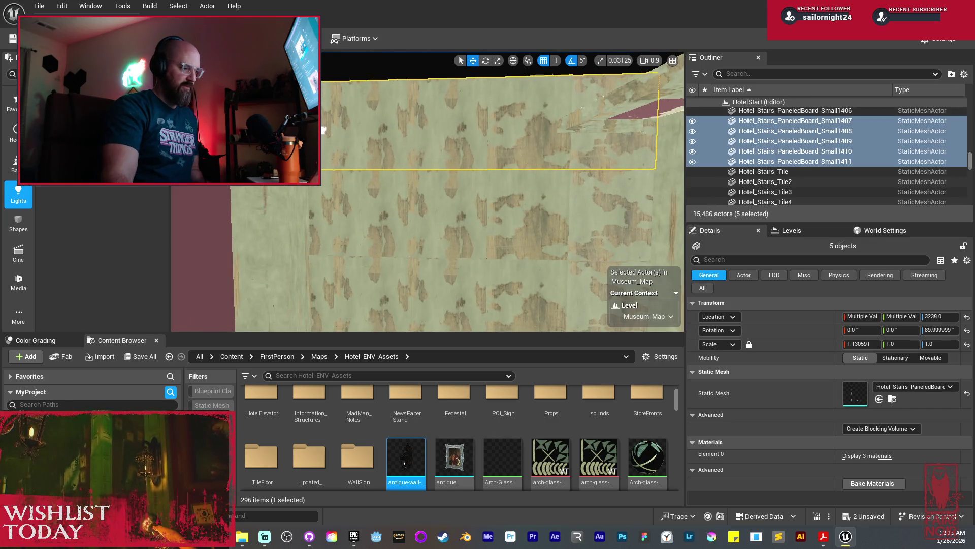
scroll(420, 179, up, 3)
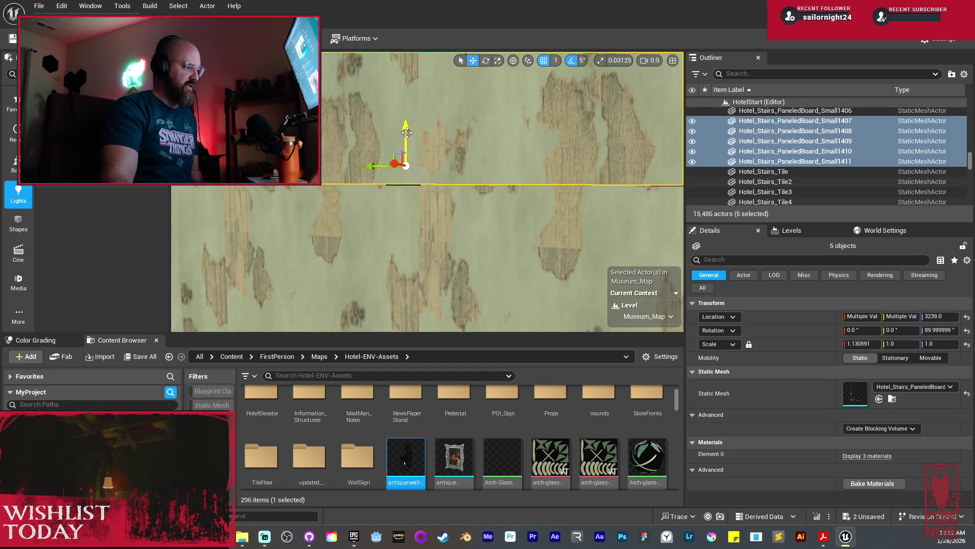
scroll(408, 134, down, 5)
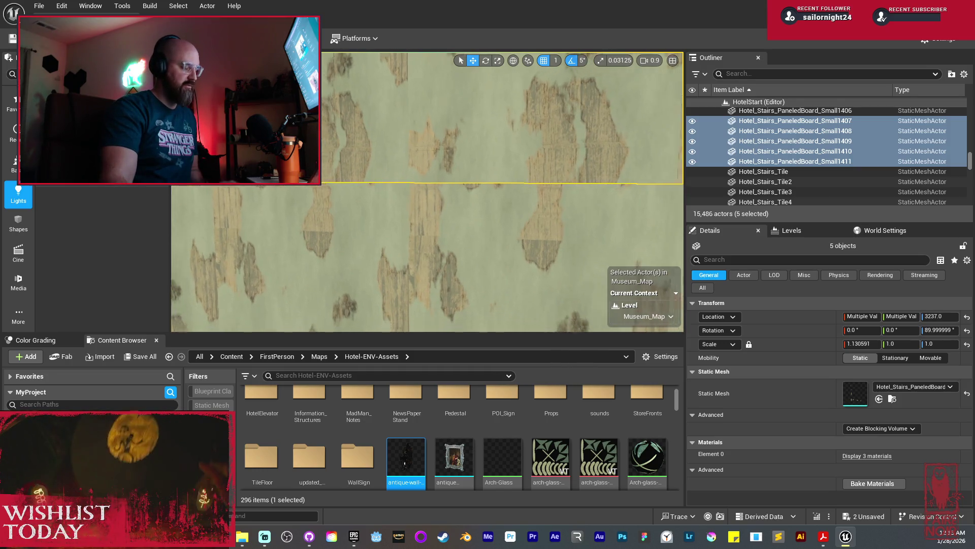
scroll(448, 205, down, 2)
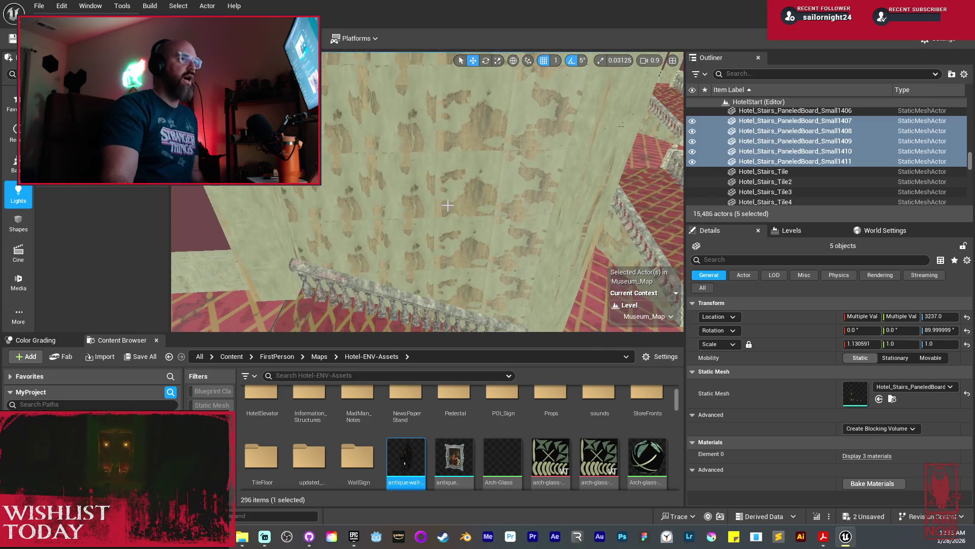
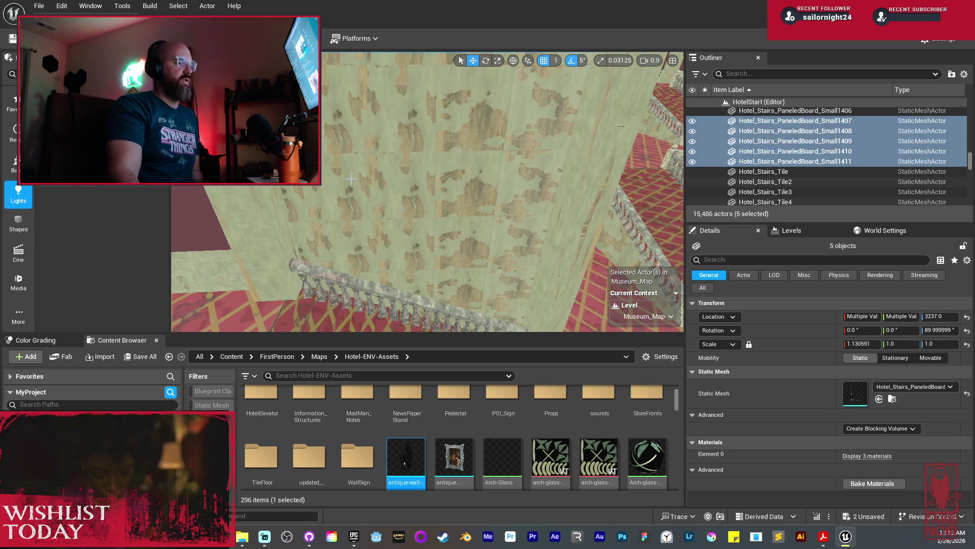
Step: Bring the carpeted stair landing into view, previewing it lit before returning to unlit mode
drag(437, 156, 433, 159)
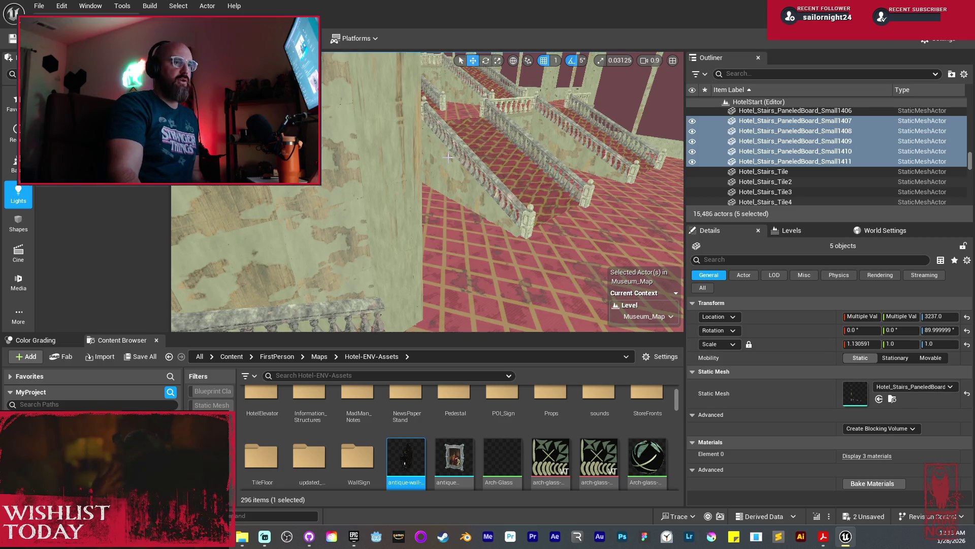
drag(395, 172, 394, 172)
drag(496, 163, 495, 164)
key(alt+4)
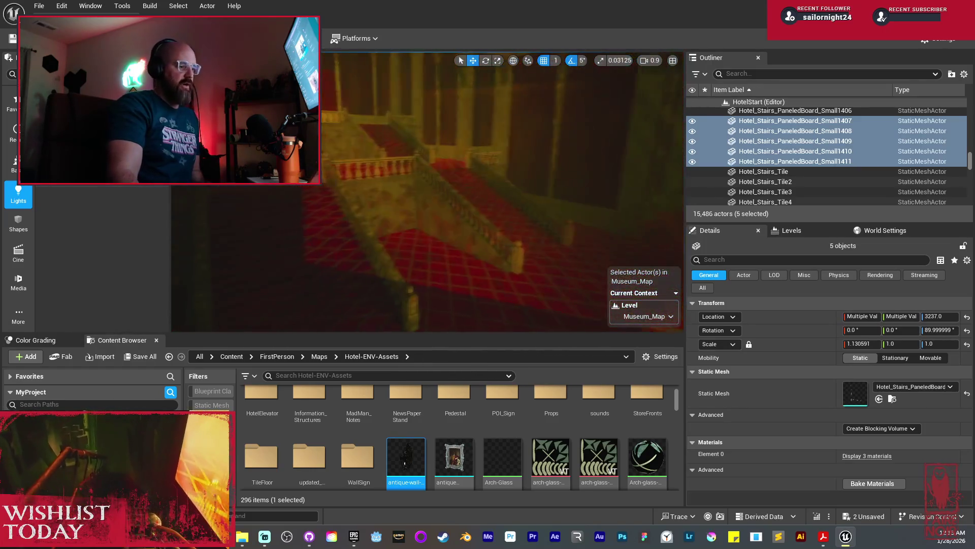
drag(427, 193, 426, 193)
drag(501, 198, 501, 199)
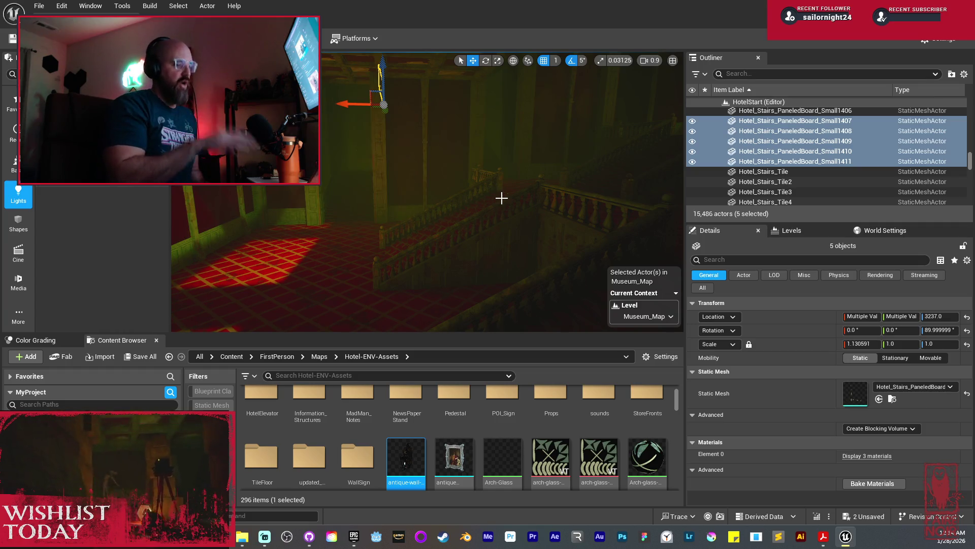
drag(501, 198, 498, 198)
key(alt+3)
Step: Ctrl-select all 35 Hotel_Stairs_PaneledBoard_Small wall boards, from Small1379 up through Small1410
click(465, 167)
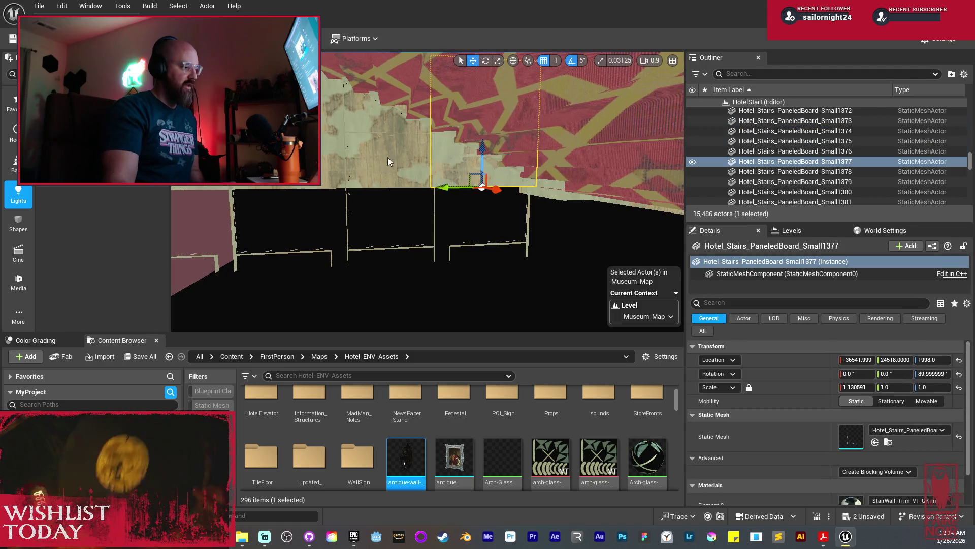
ctrl+click(373, 187)
ctrl+click(379, 211)
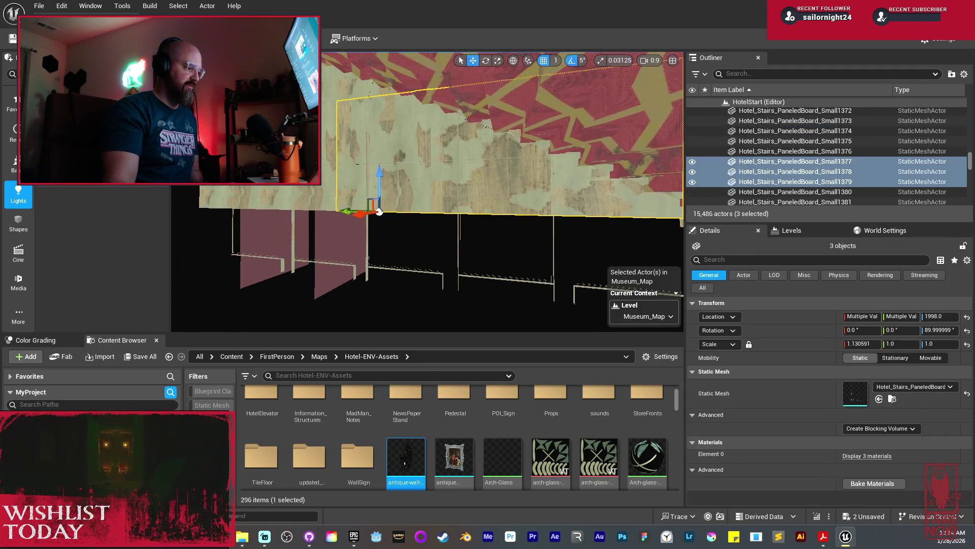
ctrl+click(296, 210)
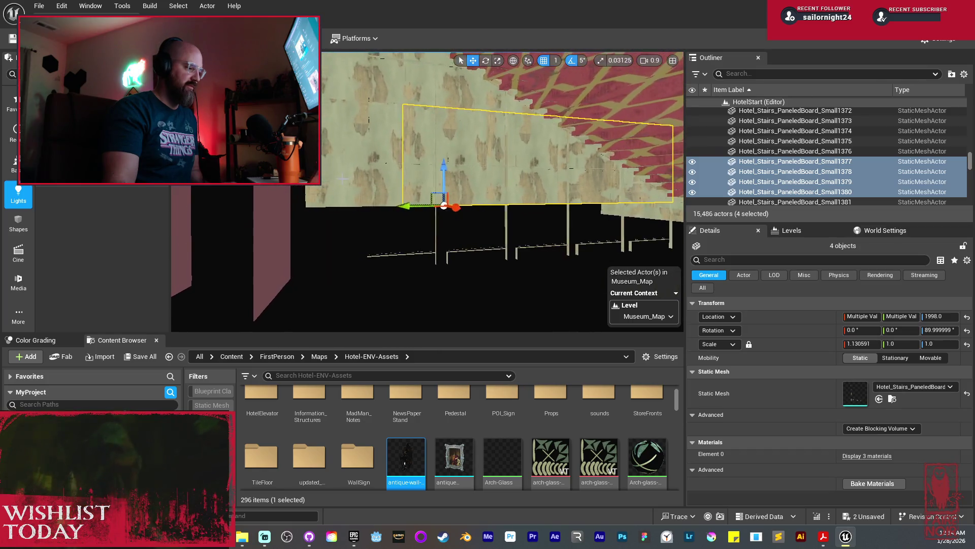
ctrl+click(422, 148)
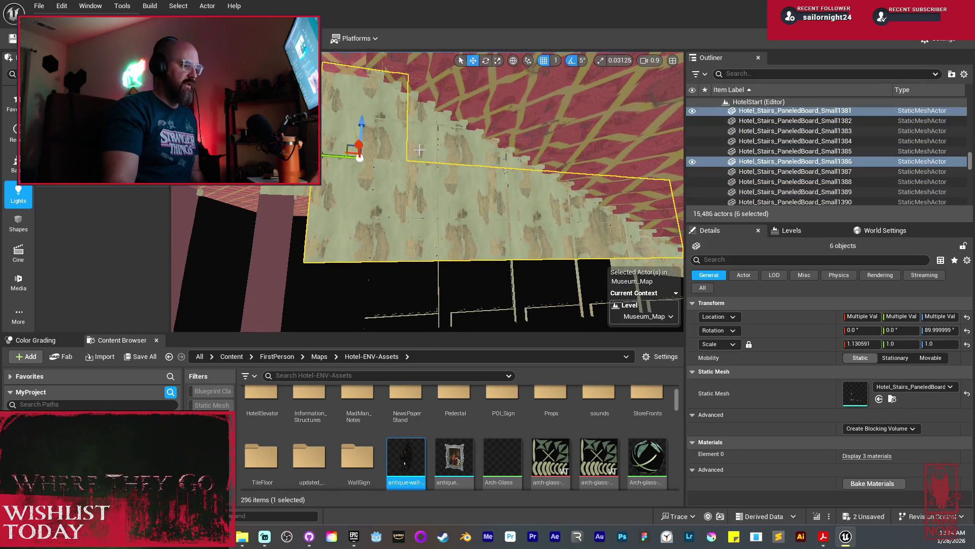
ctrl+click(420, 150)
ctrl+click(494, 158)
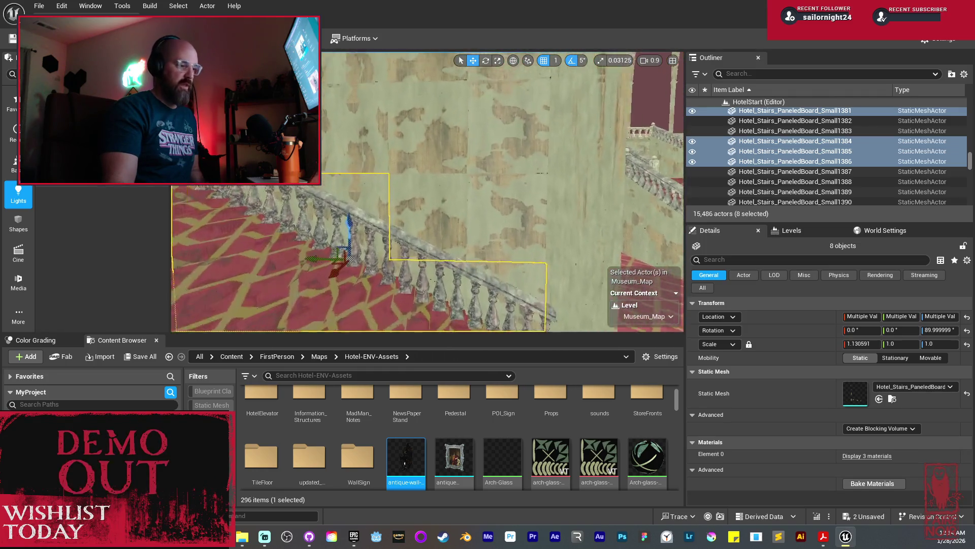
ctrl+click(496, 231)
ctrl+click(491, 146)
ctrl+click(524, 122)
ctrl+click(374, 168)
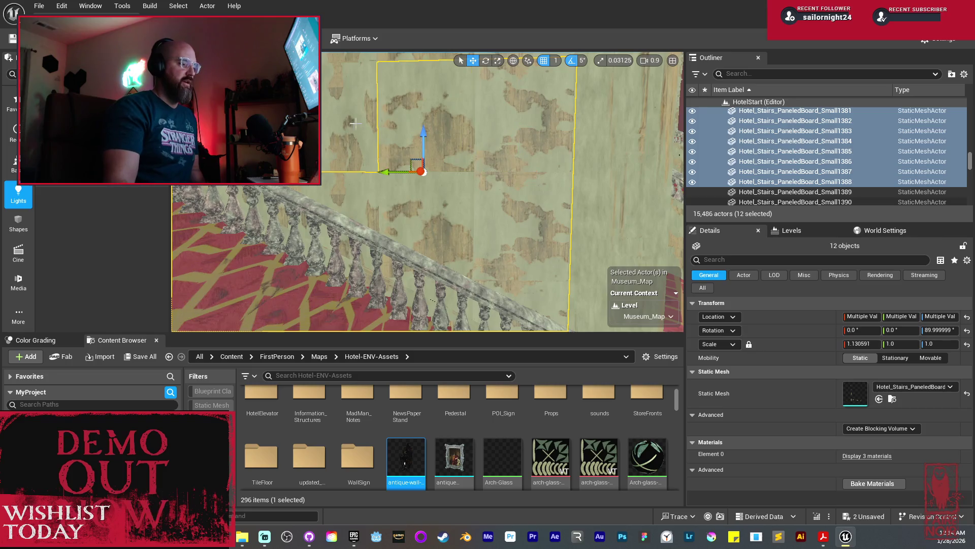
ctrl+click(355, 264)
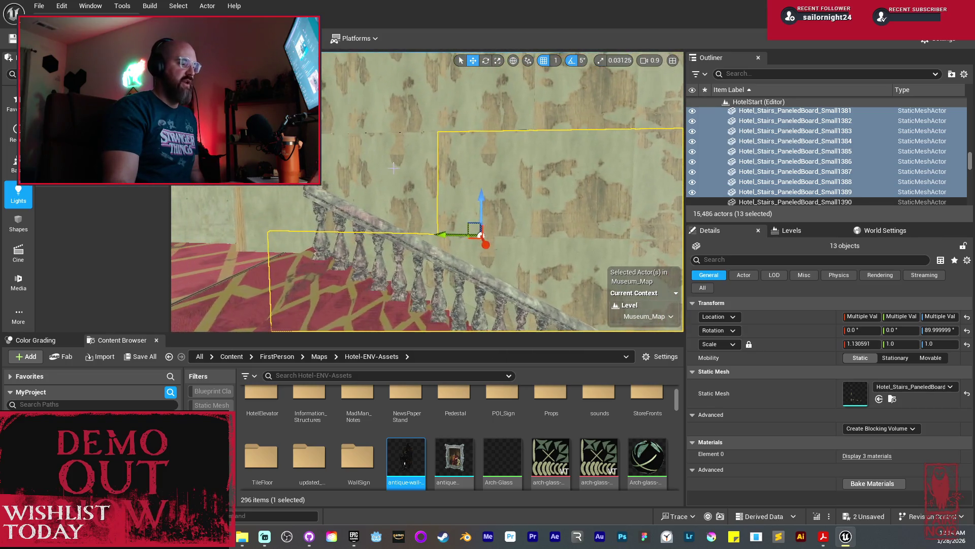
ctrl+click(393, 175)
ctrl+click(401, 142)
ctrl+click(411, 111)
ctrl+click(397, 122)
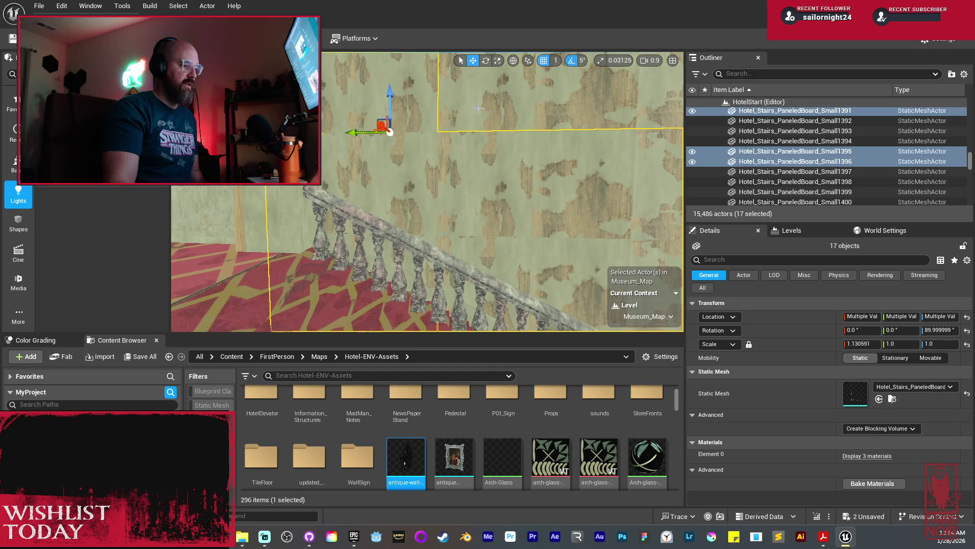
ctrl+click(477, 119)
ctrl+click(457, 127)
ctrl+click(511, 146)
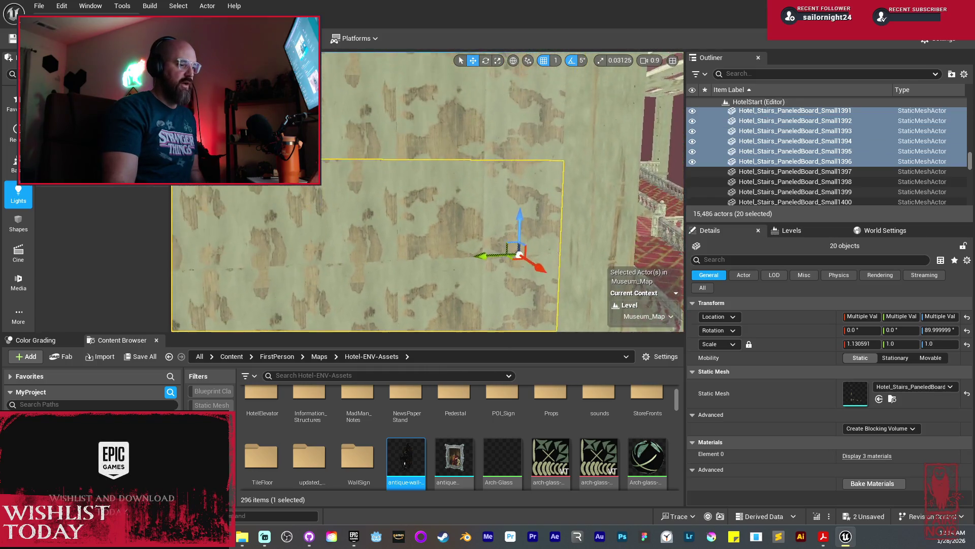
ctrl+click(508, 127)
ctrl+click(457, 127)
ctrl+click(376, 163)
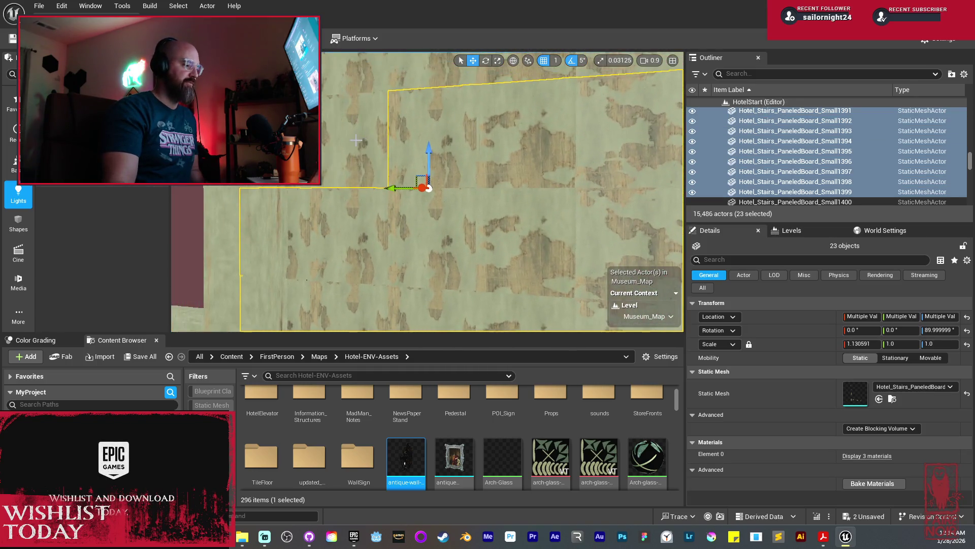
ctrl+click(386, 193)
ctrl+click(407, 214)
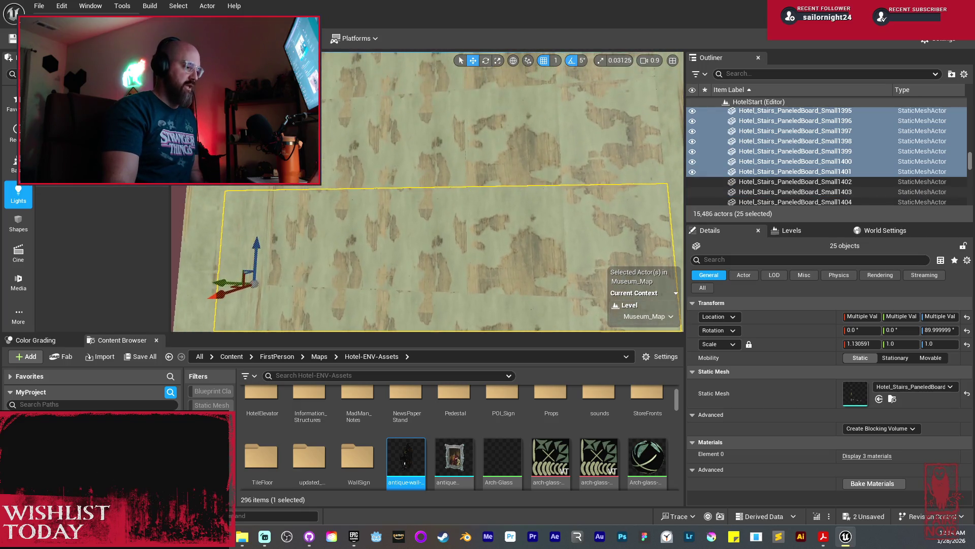
ctrl+click(341, 146)
ctrl+click(411, 142)
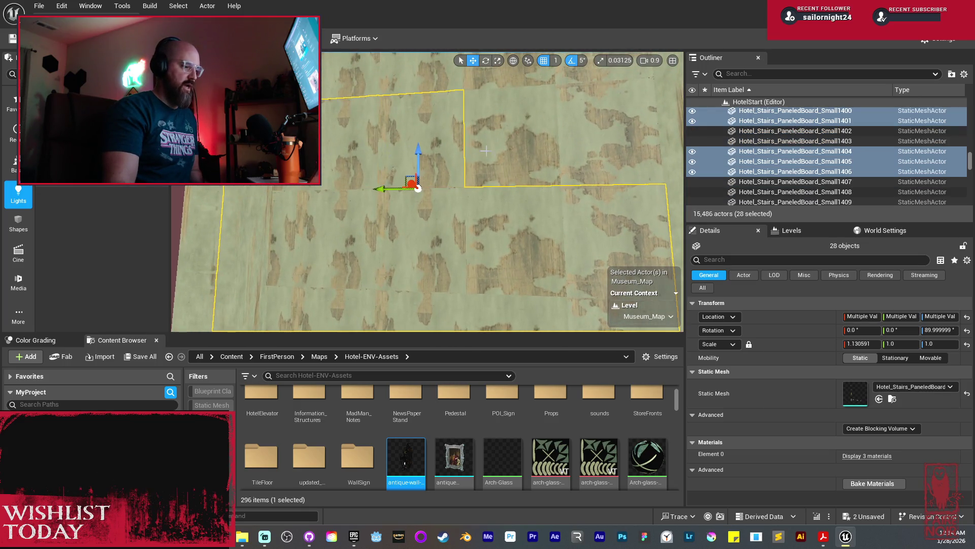
ctrl+click(508, 137)
ctrl+click(517, 148)
ctrl+click(517, 144)
ctrl+click(431, 139)
ctrl+click(370, 106)
ctrl+click(343, 132)
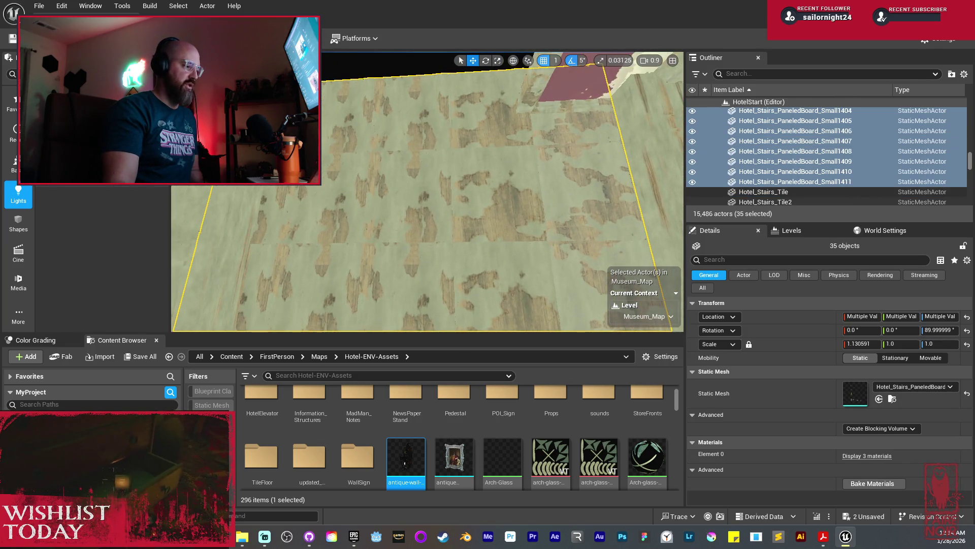
scroll(427, 192, down, 10)
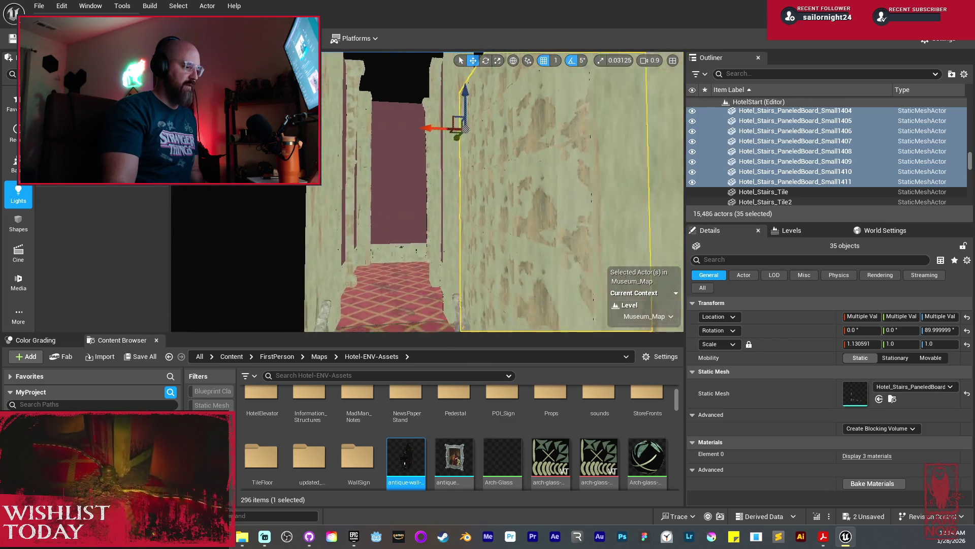
Step: Duplicate the 35 boards, move the copies to a new spot on the wall, and mirror them on X
key(ctrl+d)
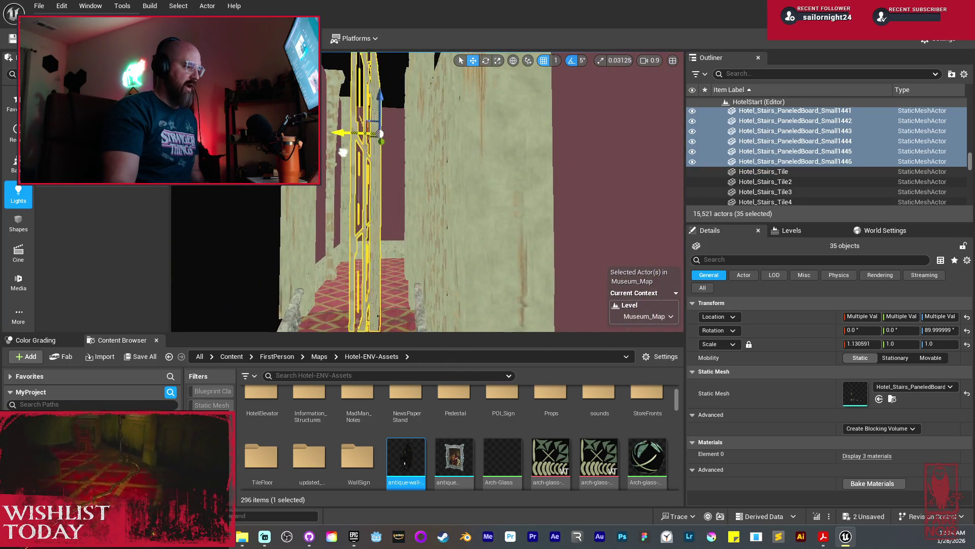
drag(343, 151, 429, 193)
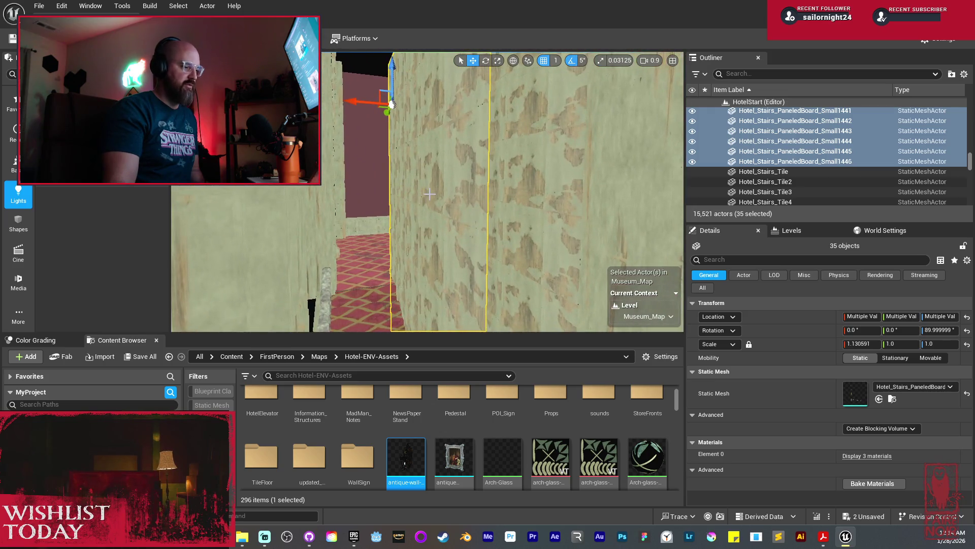
right_click(429, 193)
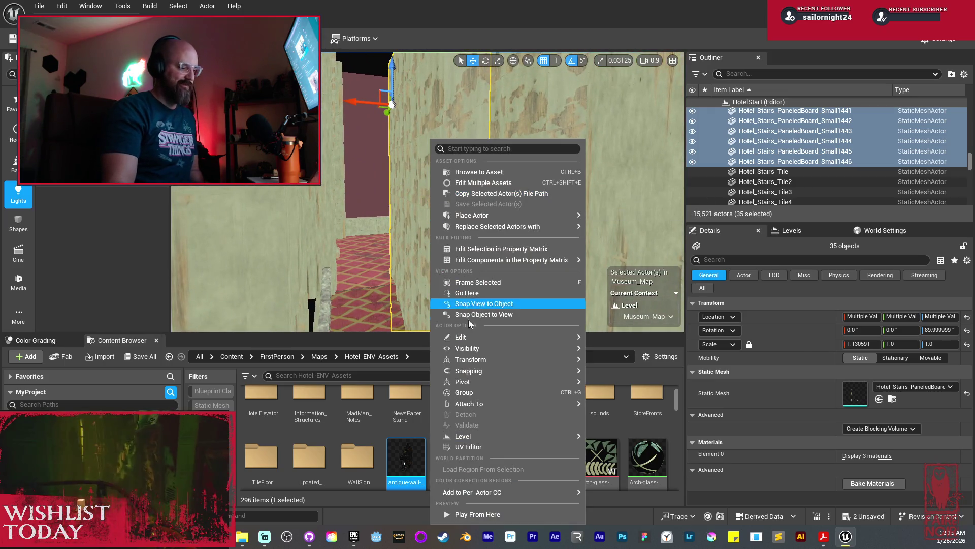
mouse_move(489, 359)
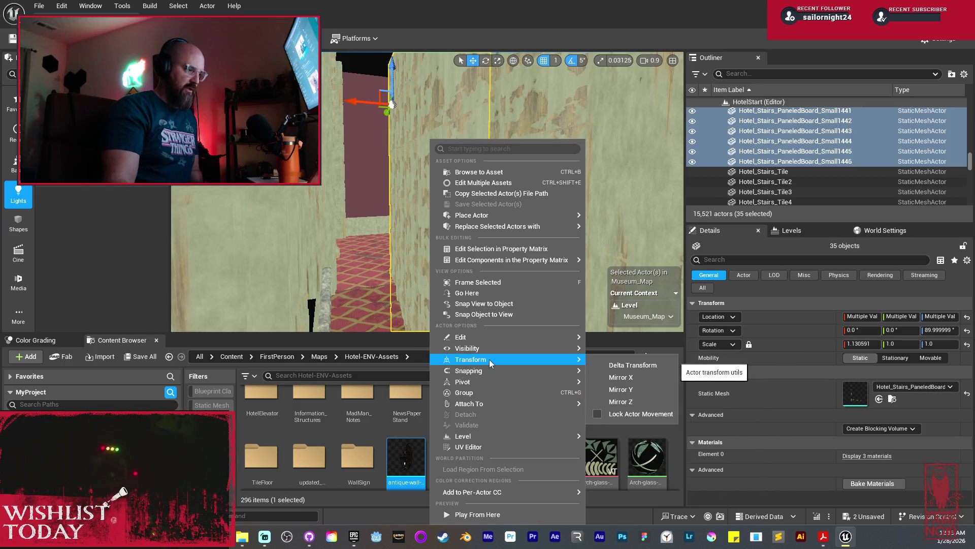
click(621, 377)
Step: Look down the stair corridor to check the copies, then select wall board Small1408
drag(450, 104, 488, 104)
drag(400, 97, 399, 109)
mouse_move(427, 203)
mouse_down()
mouse_move(427, 107)
mouse_move(417, 106)
mouse_move(416, 119)
mouse_move(426, 120)
mouse_up()
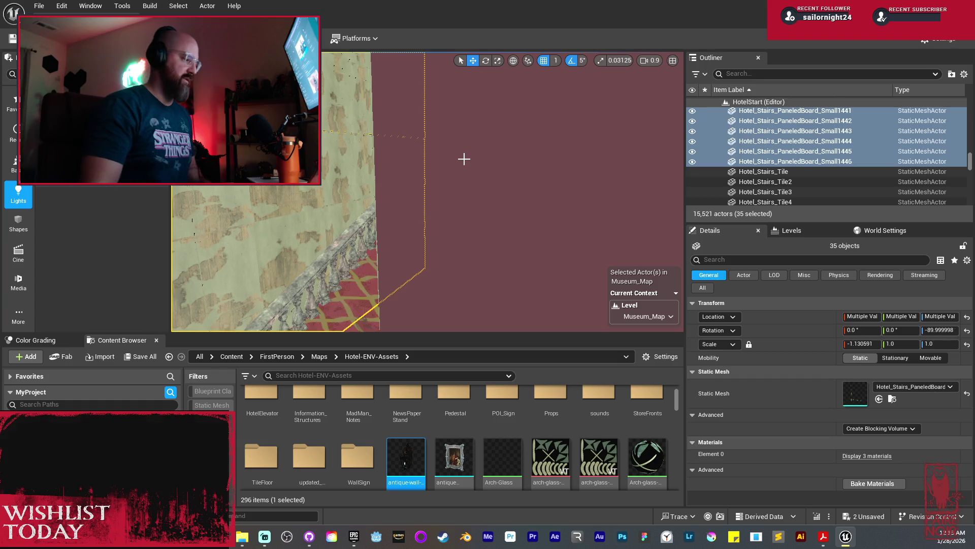
mouse_move(479, 153)
mouse_down()
mouse_move(508, 150)
mouse_move(508, 267)
mouse_up()
drag(337, 186, 337, 186)
click(337, 185)
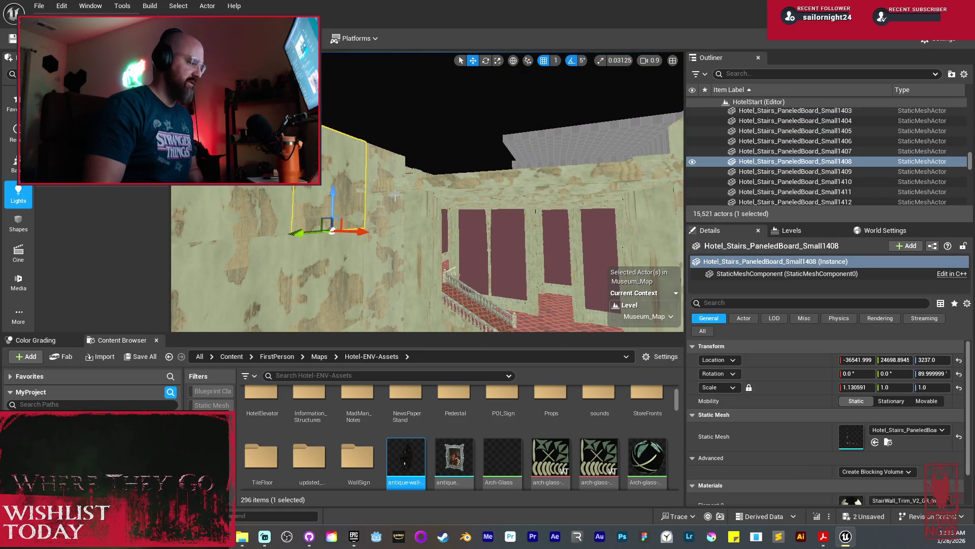
Step: Add boards Small1407, Small1409 and Small1410, focus on them, and copy all four further along X
ctrl+click(382, 213)
ctrl+click(259, 198)
key(f)
ctrl+click(400, 206)
drag(401, 206, 400, 206)
drag(315, 272, 431, 285)
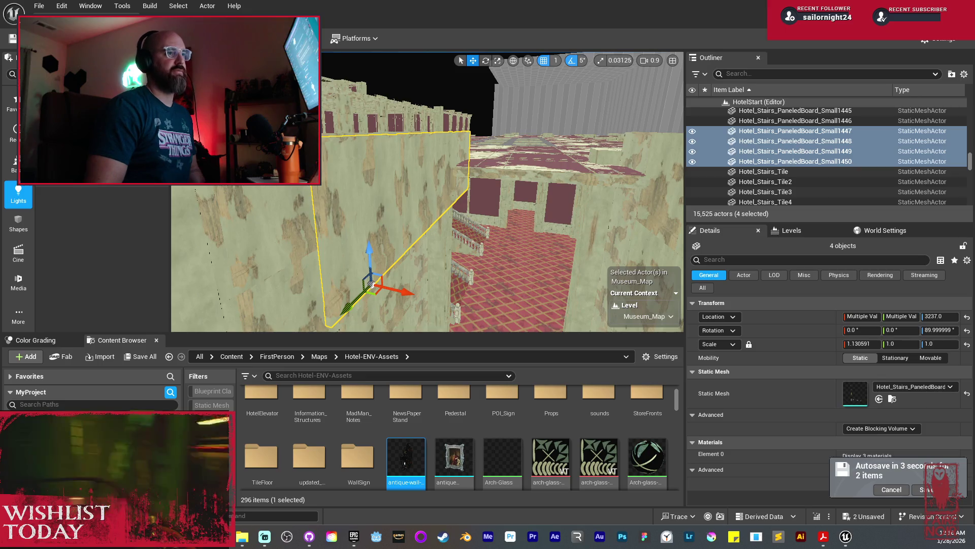
Step: Rotate copied boards Small1447–Small1450 to about 180° yaw and raise them to Z 3330
scroll(464, 224, up, 2)
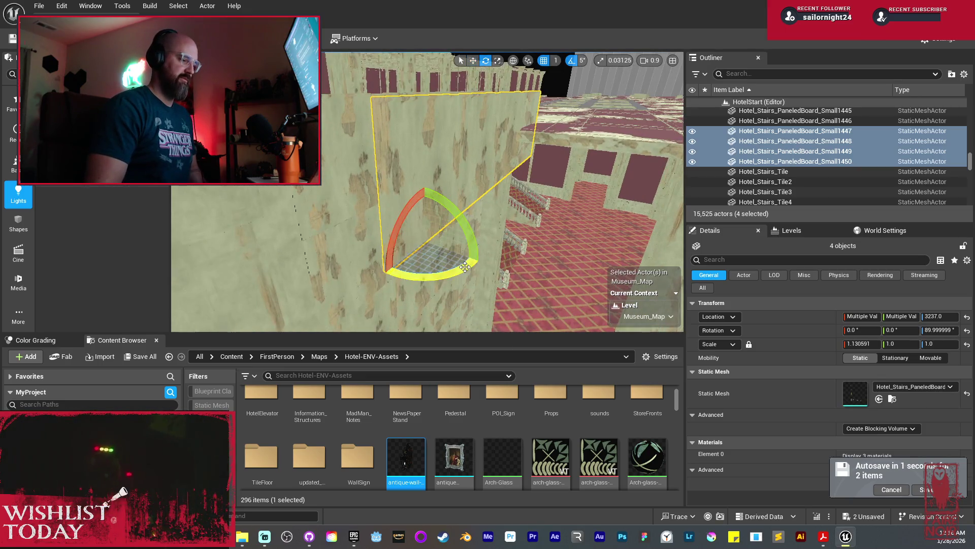
drag(464, 269, 365, 282)
drag(430, 226, 429, 226)
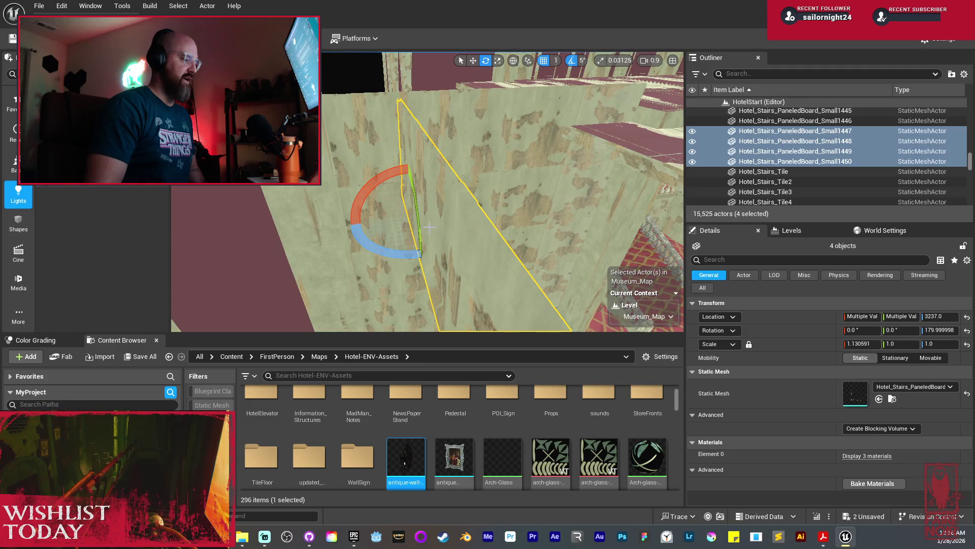
mouse_move(548, 217)
mouse_down()
mouse_move(589, 221)
mouse_move(616, 239)
mouse_move(458, 271)
mouse_move(445, 254)
mouse_move(440, 195)
mouse_up()
key(w)
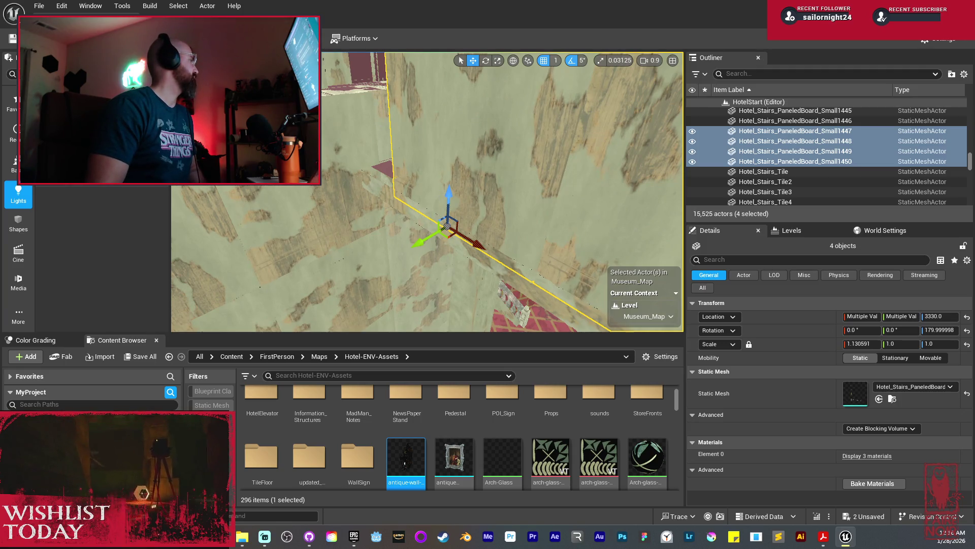
drag(432, 161, 387, 161)
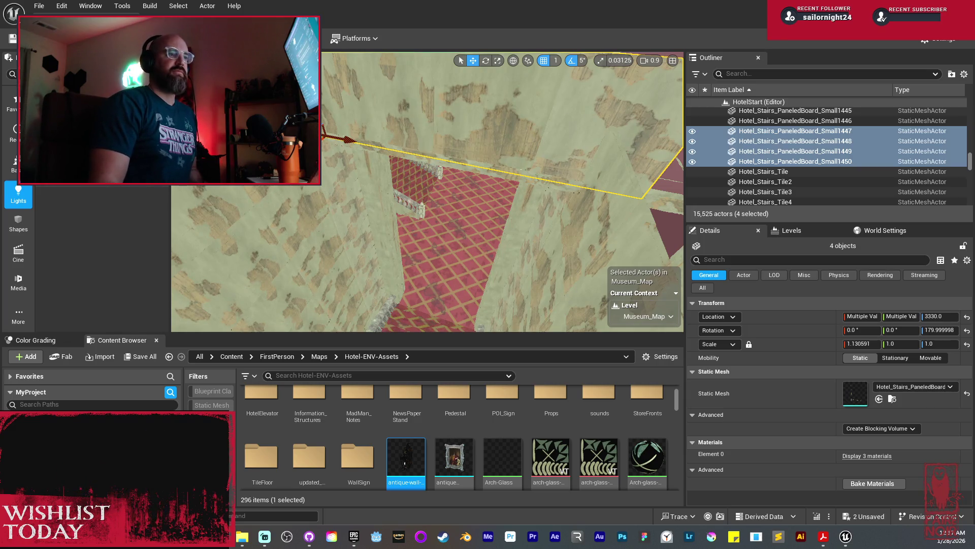
Step: Select ceiling panel LOD1325 above the stairs and slide it along Y to about 24913
drag(436, 207, 436, 207)
drag(551, 190, 551, 190)
click(552, 191)
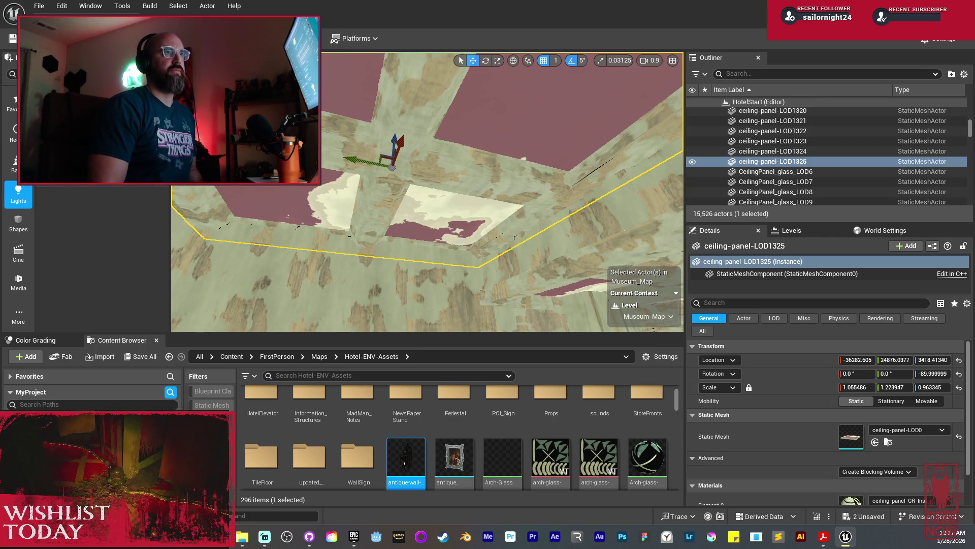
mouse_move(431, 187)
mouse_down()
mouse_move(430, 178)
mouse_move(331, 203)
mouse_move(428, 133)
mouse_move(496, 146)
mouse_up()
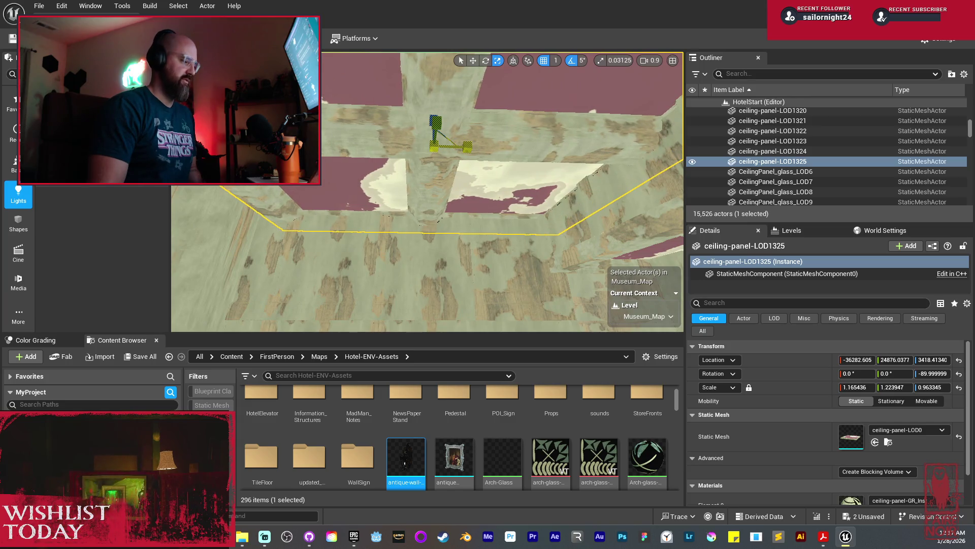
key(w)
drag(405, 144, 376, 145)
mouse_move(402, 179)
mouse_down()
mouse_move(333, 175)
mouse_move(422, 172)
mouse_up()
Step: Select the four wall boards Small1447–Small1450
click(509, 191)
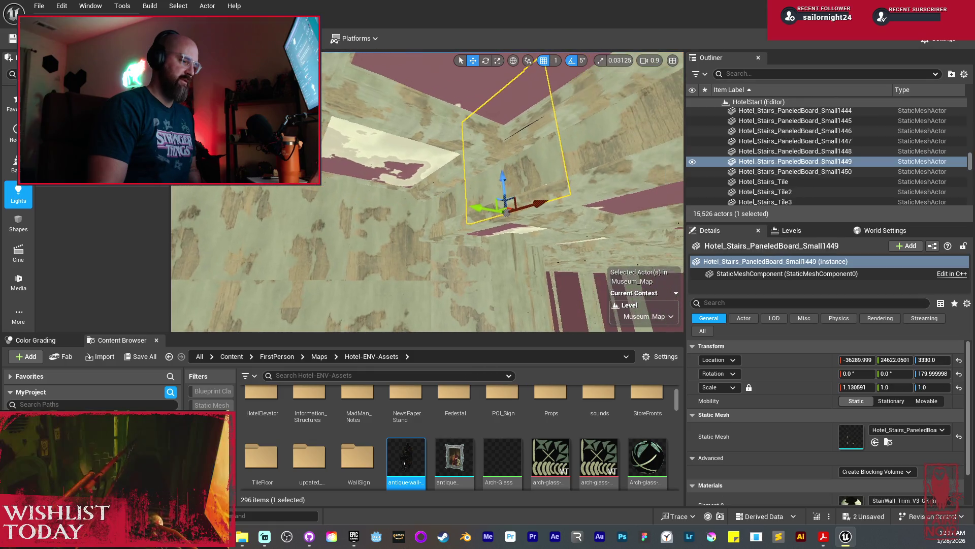
ctrl+click(455, 206)
drag(455, 205, 561, 198)
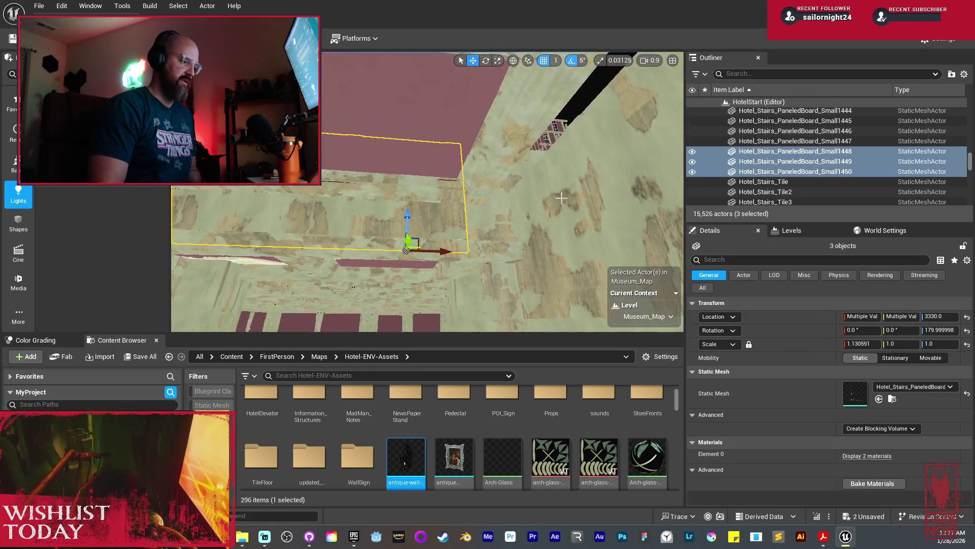
ctrl+click(486, 220)
mouse_move(485, 219)
mouse_down()
mouse_move(584, 206)
mouse_move(605, 185)
mouse_move(497, 225)
mouse_up()
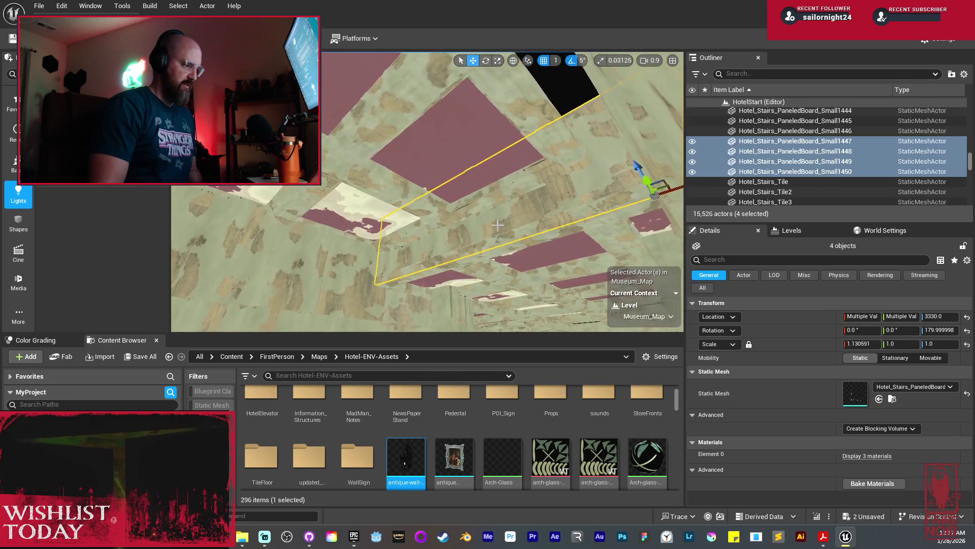
Step: Duplicate them upward into stacked rows, top set at Z 3647, then nudge ceiling panel LOD1325 along X
drag(644, 181, 603, 145)
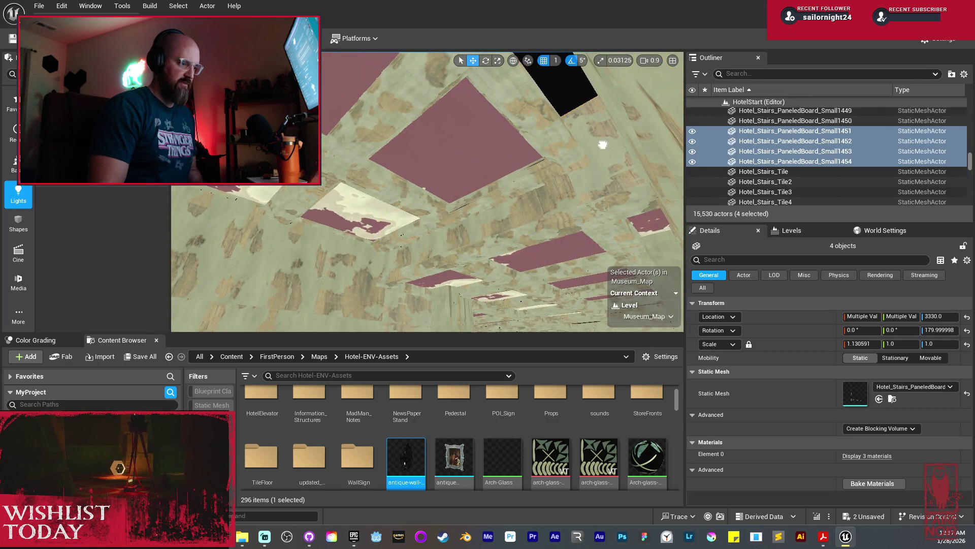
drag(493, 144, 311, 211)
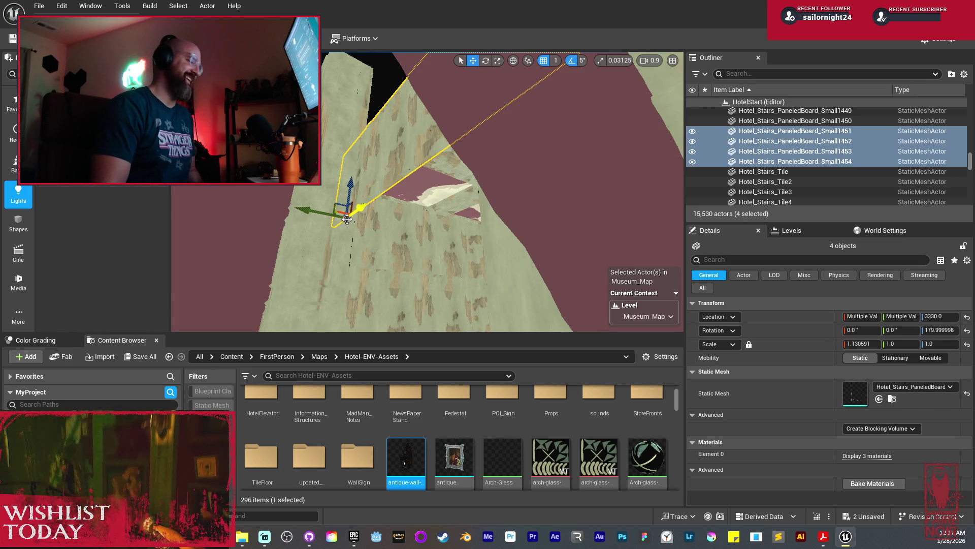
drag(349, 184, 355, 157)
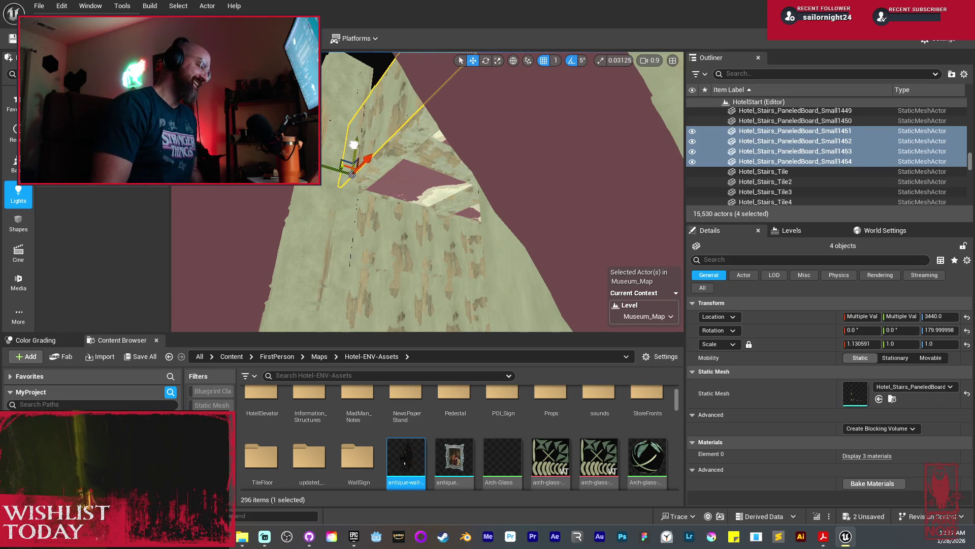
scroll(503, 192, up, 5)
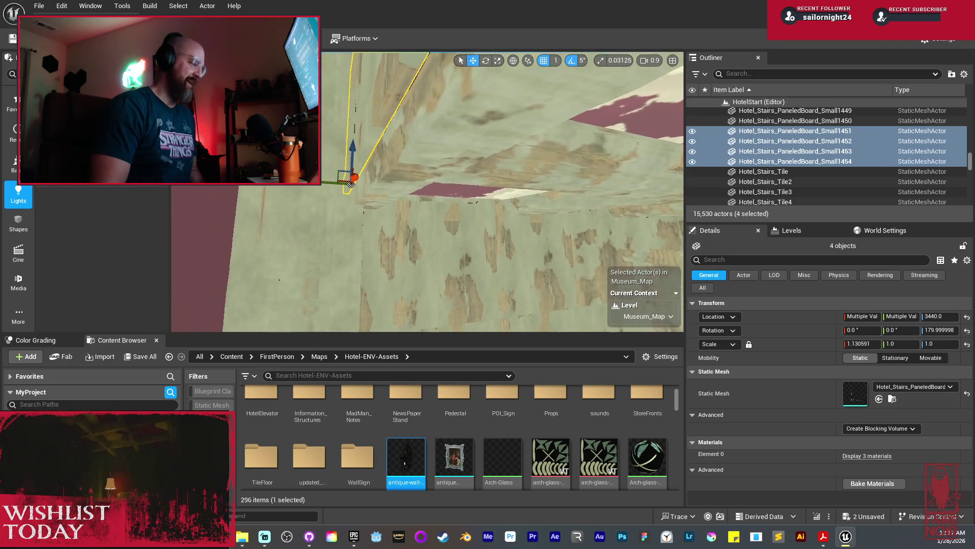
drag(324, 179, 327, 179)
scroll(502, 192, down, 5)
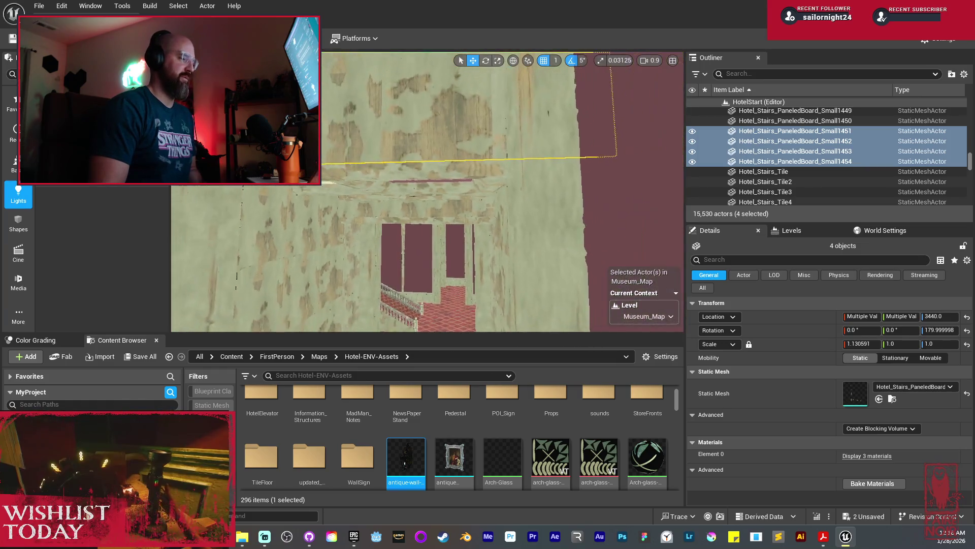
key(f)
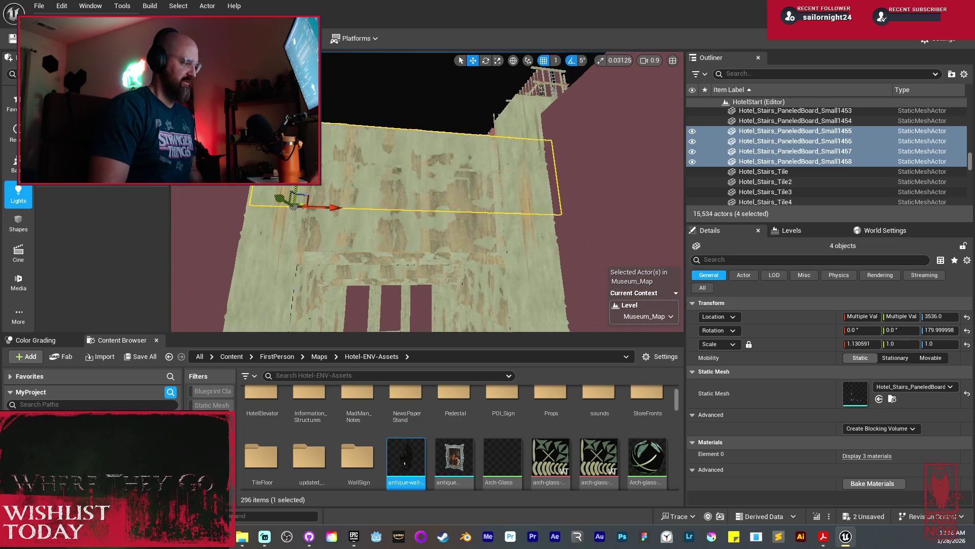
scroll(348, 163, up, 5)
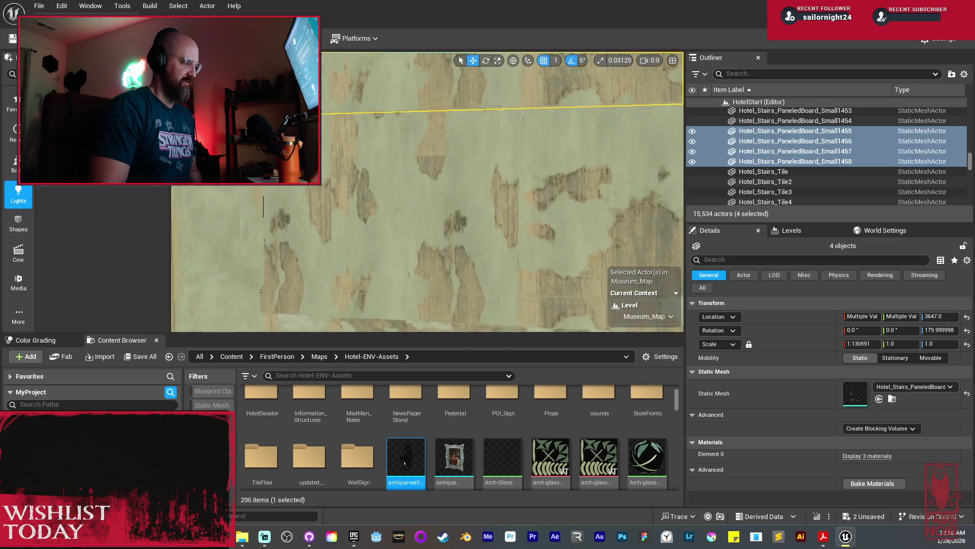
mouse_move(349, 164)
mouse_down()
mouse_move(362, 171)
mouse_move(362, 206)
mouse_up()
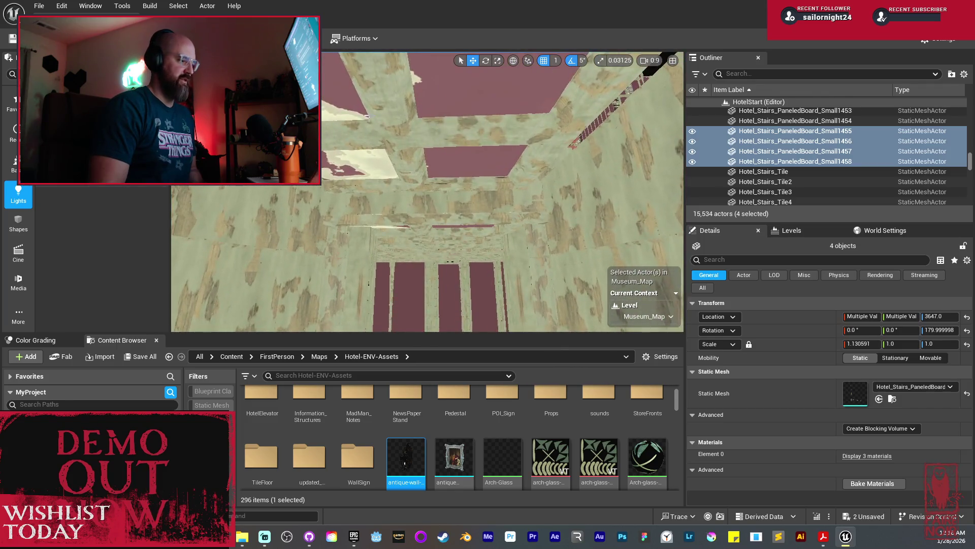
click(397, 148)
drag(427, 148, 447, 157)
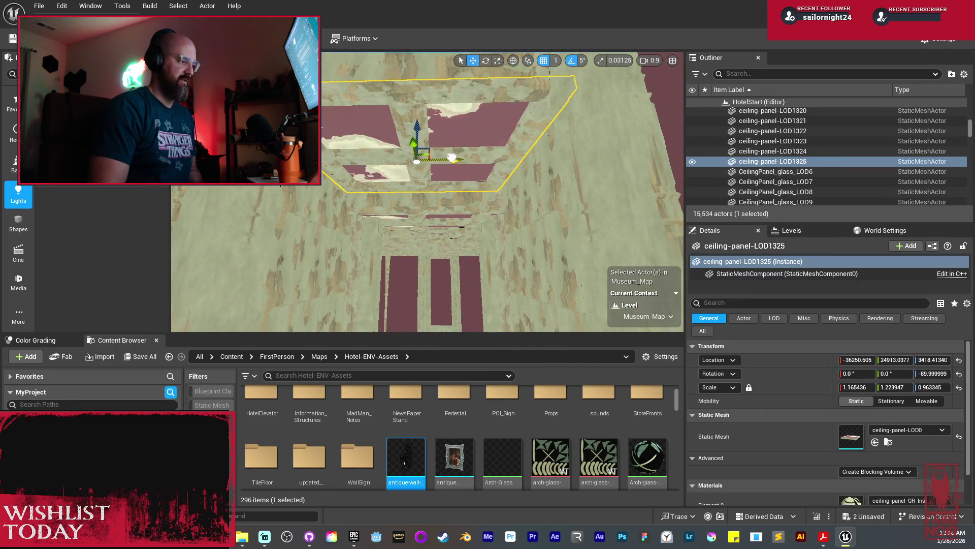
Step: Look over the ceiling, wall and floor to check panel LOD1325 at X -36237.605
drag(447, 156, 446, 135)
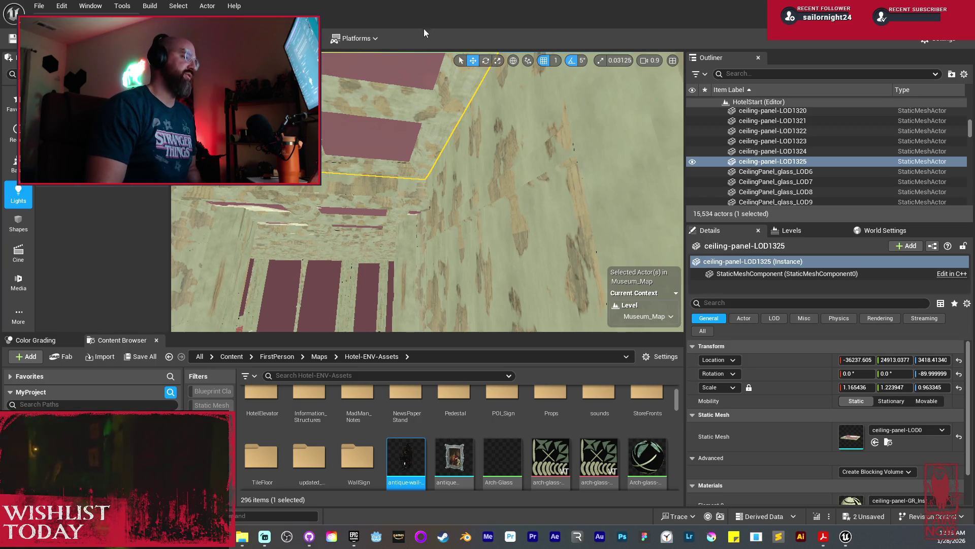
mouse_move(369, 162)
mouse_down()
mouse_move(379, 203)
mouse_move(453, 135)
mouse_up()
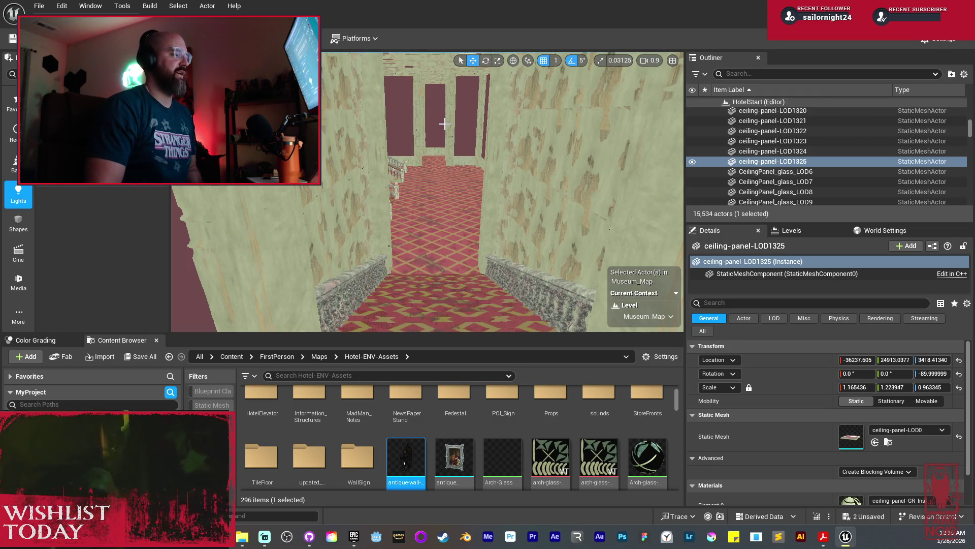
key(w)
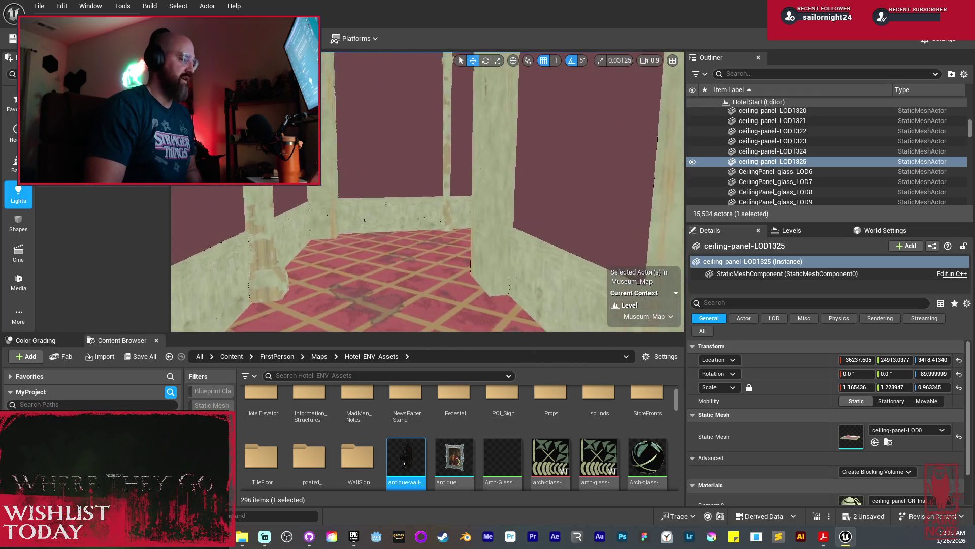
key(w)
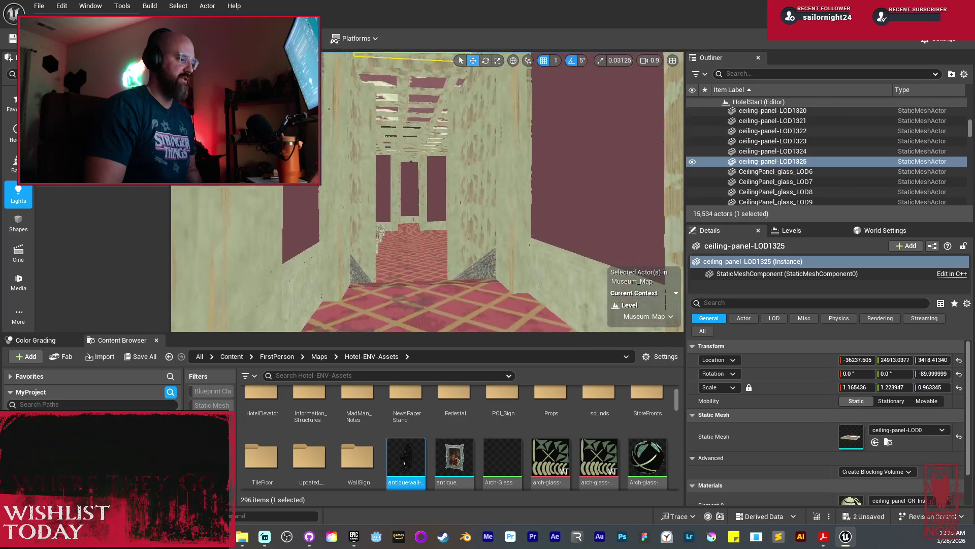
key(w)
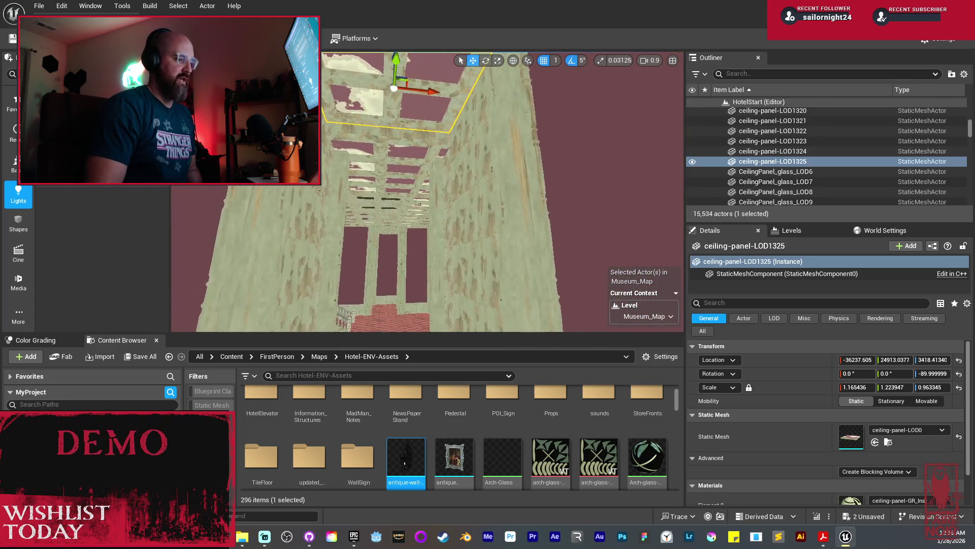
key(w)
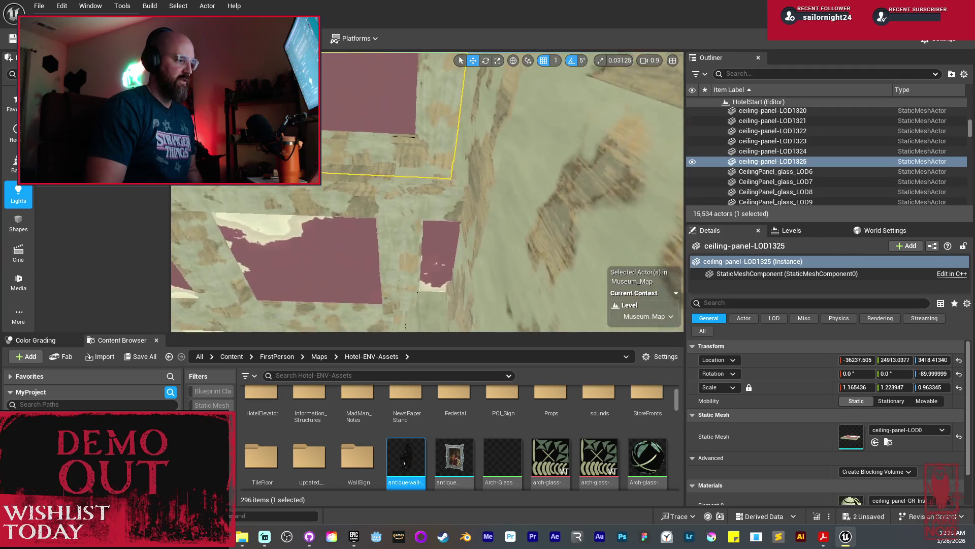
key(s)
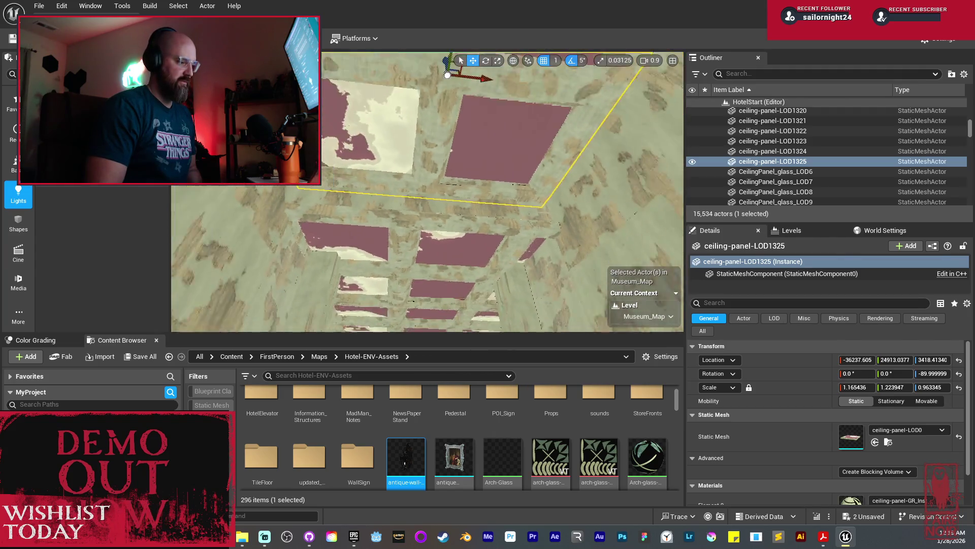
key(w)
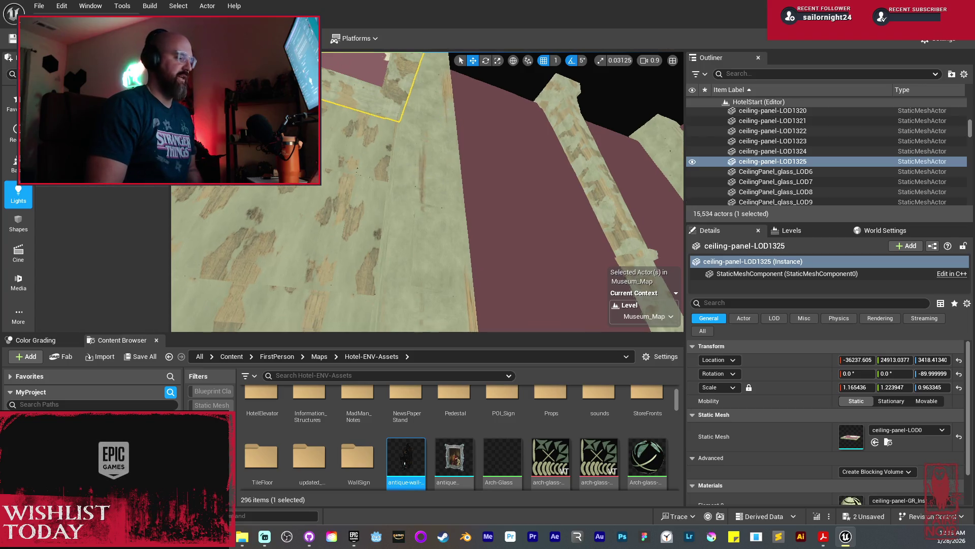
key(w)
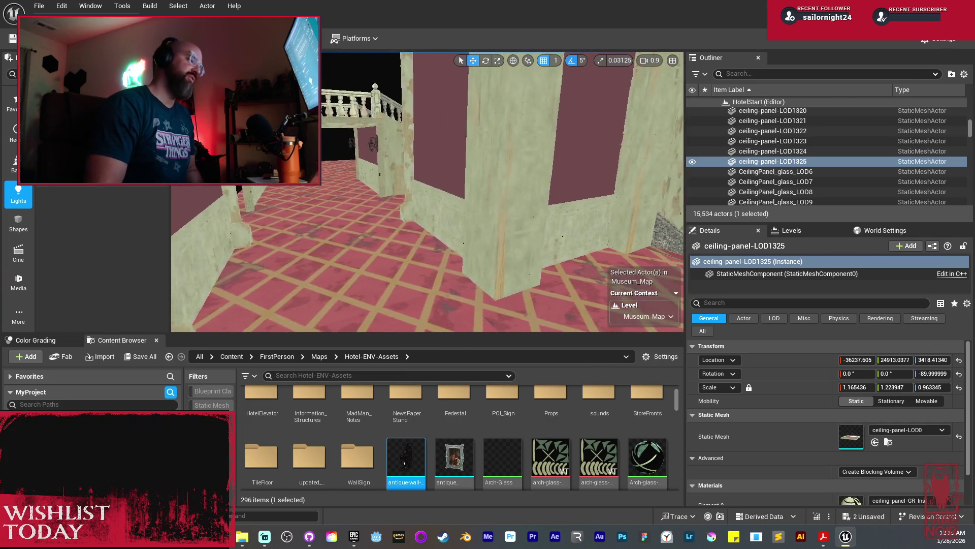
key(d)
key(a)
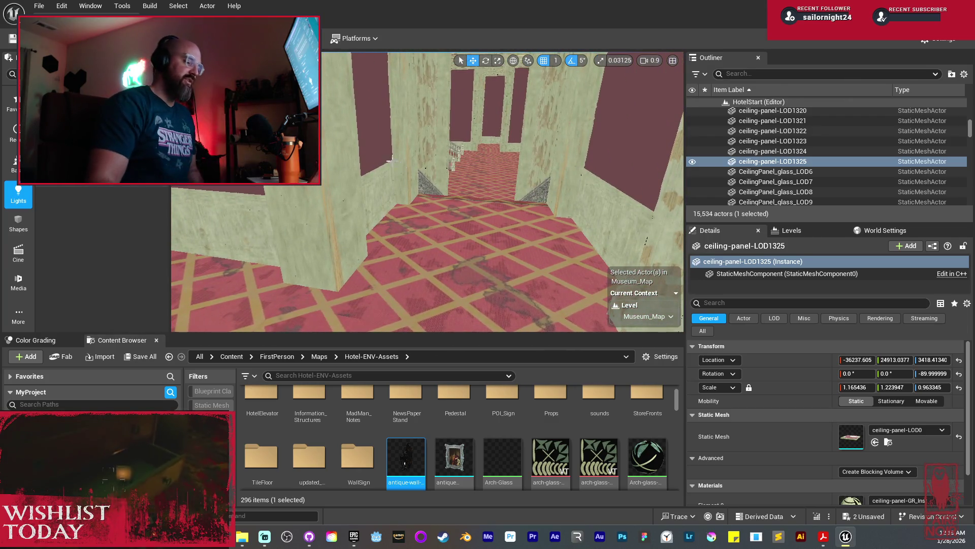
key(w)
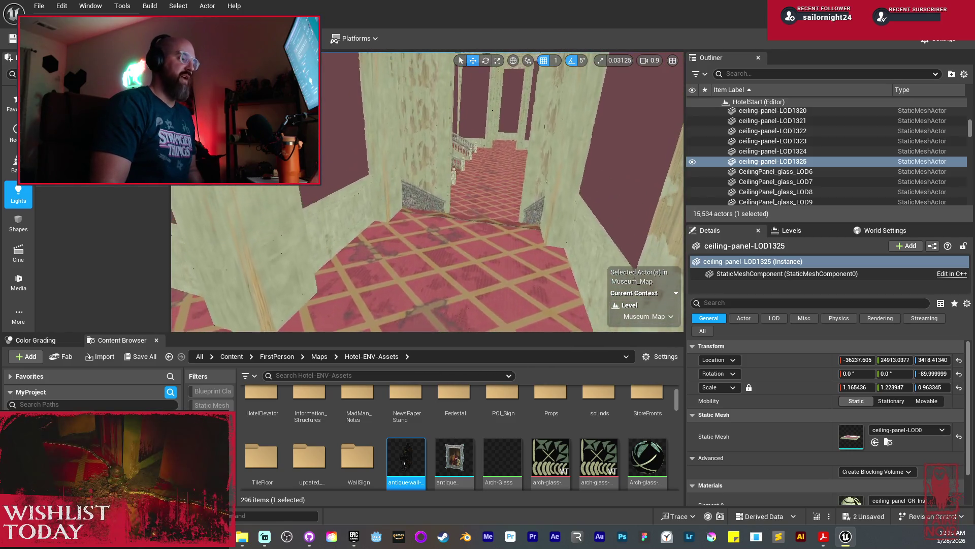
key(a)
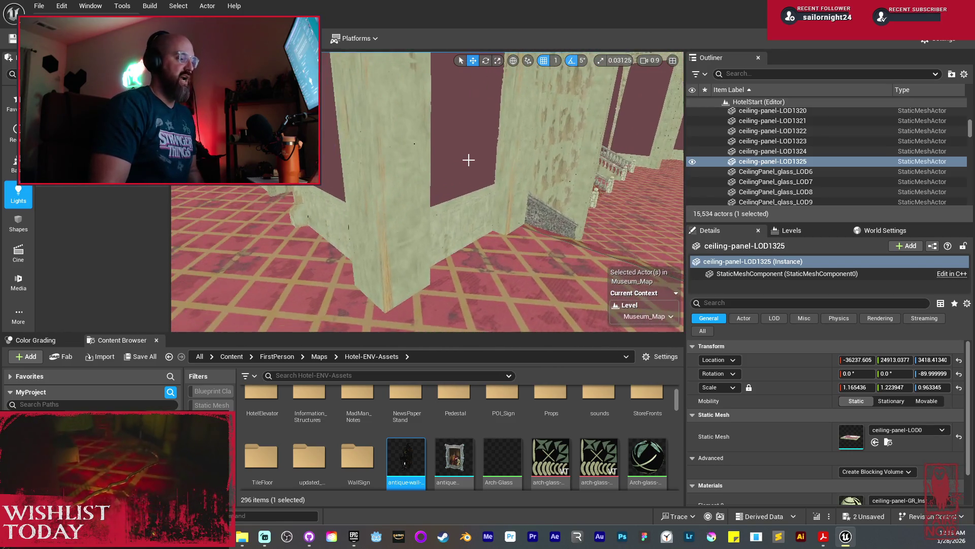
drag(468, 160, 437, 168)
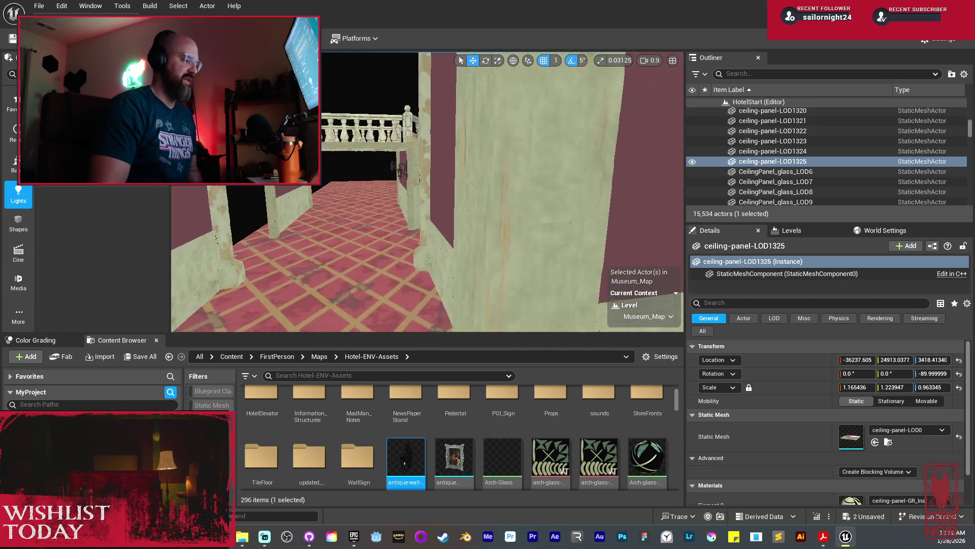
key(w)
key(w)
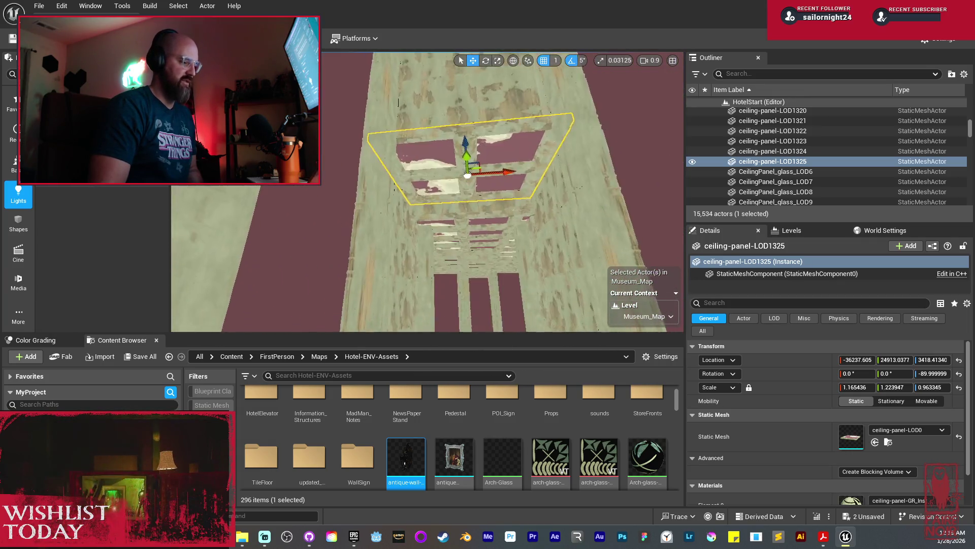
Step: Duplicate the ceiling panel into the next gap and raise the copy to Z 3727.41
drag(530, 151, 503, 135)
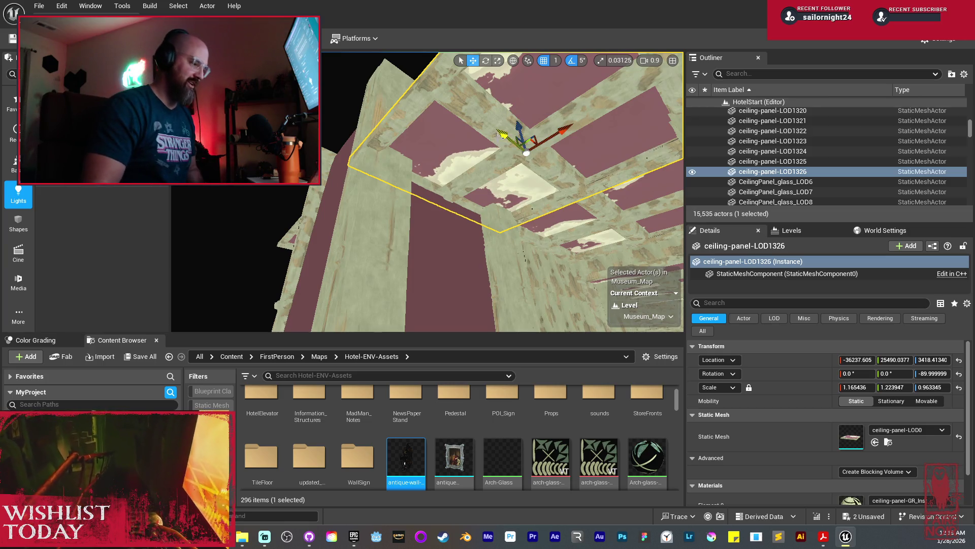
mouse_move(521, 128)
mouse_down()
mouse_move(483, 58)
mouse_move(477, 118)
mouse_up()
scroll(481, 77, down, 2)
scroll(490, 180, down, 3)
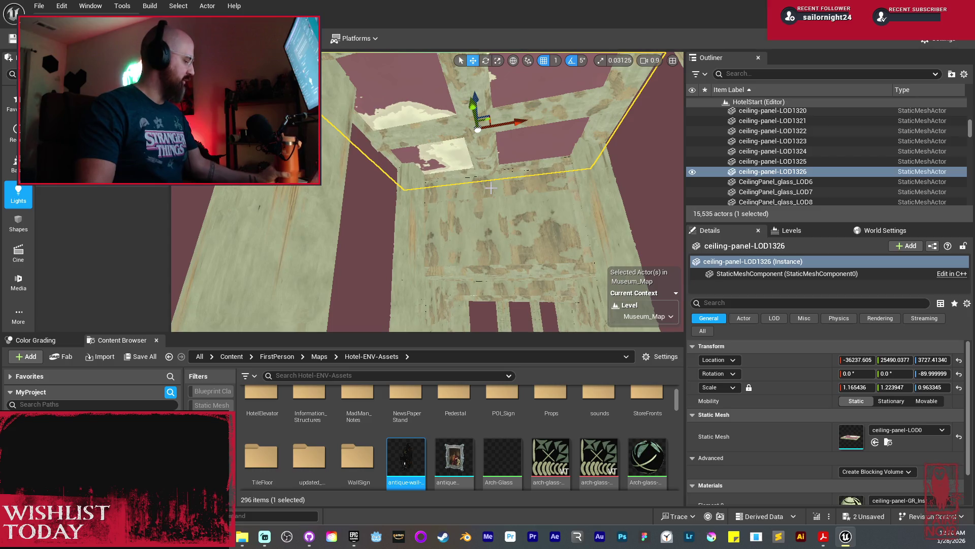
Step: Look up at the ceiling grid and select the two new panel copies LOD1328 and LOD1329
mouse_move(426, 193)
mouse_down()
mouse_move(427, 234)
mouse_move(426, 203)
mouse_move(467, 223)
mouse_move(562, 233)
mouse_up()
drag(489, 205, 490, 203)
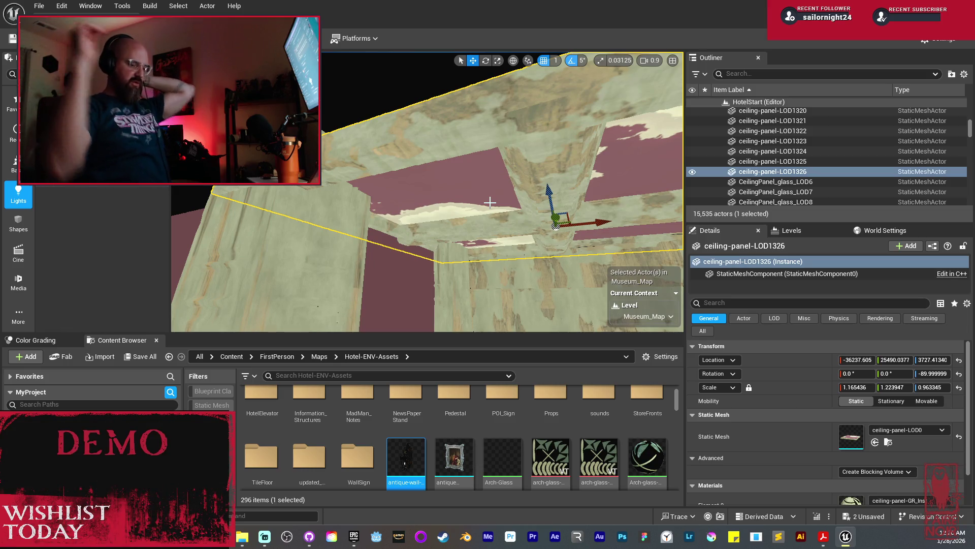
mouse_move(555, 226)
mouse_down()
mouse_move(534, 242)
mouse_move(371, 195)
mouse_move(396, 223)
mouse_move(452, 131)
mouse_move(435, 163)
mouse_move(483, 170)
mouse_move(468, 175)
mouse_move(523, 172)
mouse_move(493, 132)
mouse_up()
ctrl+click(452, 133)
mouse_move(515, 203)
mouse_down()
mouse_move(502, 188)
mouse_move(518, 210)
mouse_up()
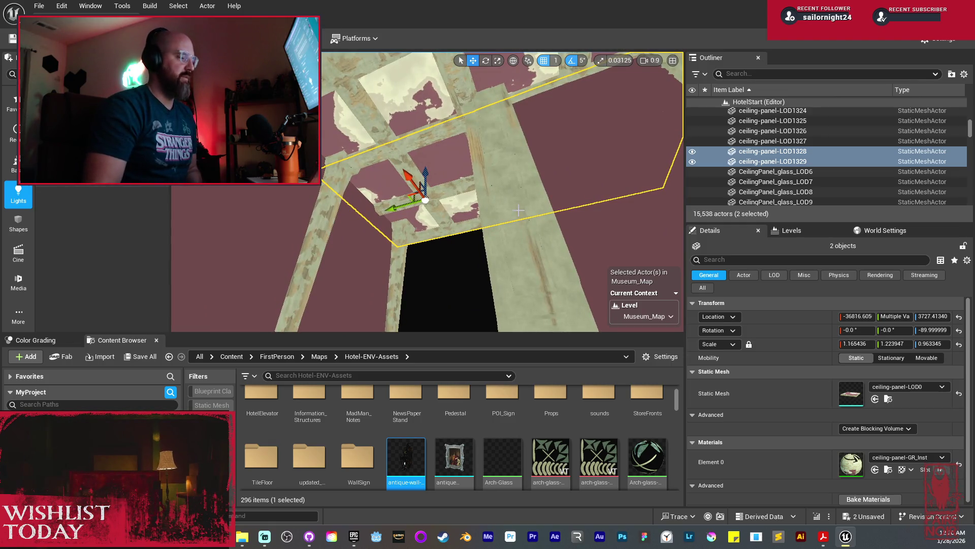
Step: Add two more ceiling panels and lower all four, LOD1326–LOD1329, to Z 3693.41
drag(517, 210, 431, 121)
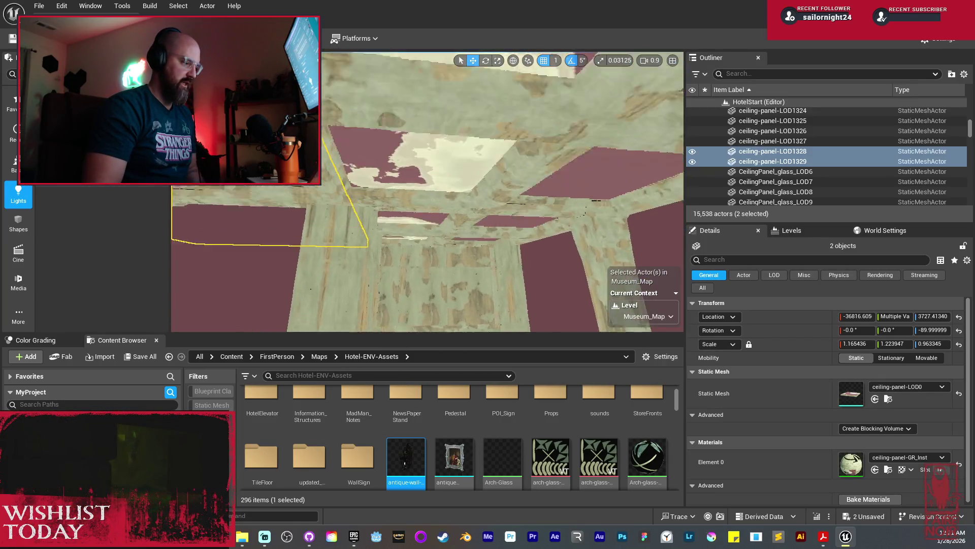
ctrl+click(474, 107)
ctrl+click(484, 109)
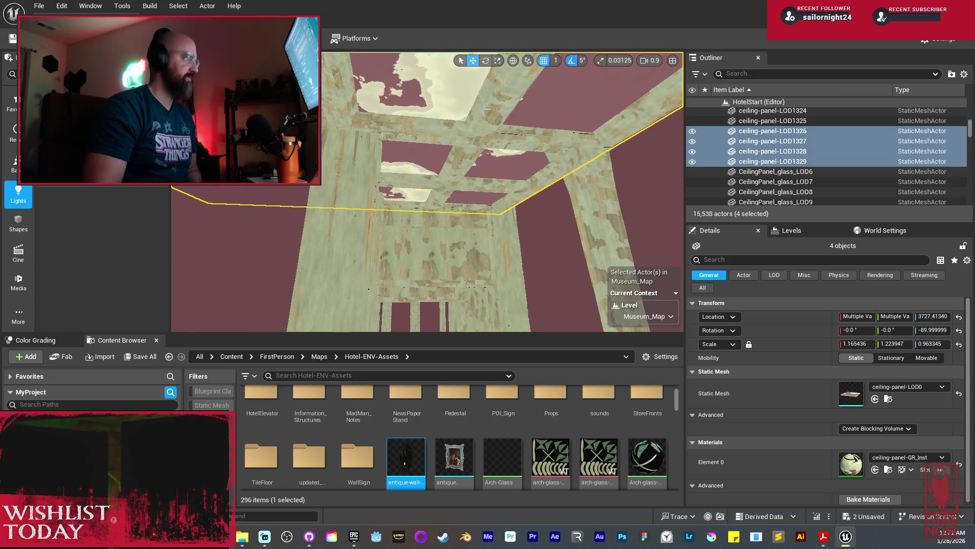
mouse_move(462, 195)
mouse_down()
mouse_move(460, 183)
mouse_move(449, 223)
mouse_move(521, 185)
mouse_move(645, 190)
mouse_move(588, 194)
mouse_move(549, 183)
mouse_move(525, 163)
mouse_move(466, 153)
mouse_move(490, 162)
mouse_move(489, 82)
mouse_move(373, 127)
mouse_move(482, 168)
mouse_move(483, 266)
mouse_up()
Step: Pick the corner beam, then add the wall piece, paneling, tall plain wall and plain paneling beside the pillar
drag(457, 146, 458, 145)
click(445, 137)
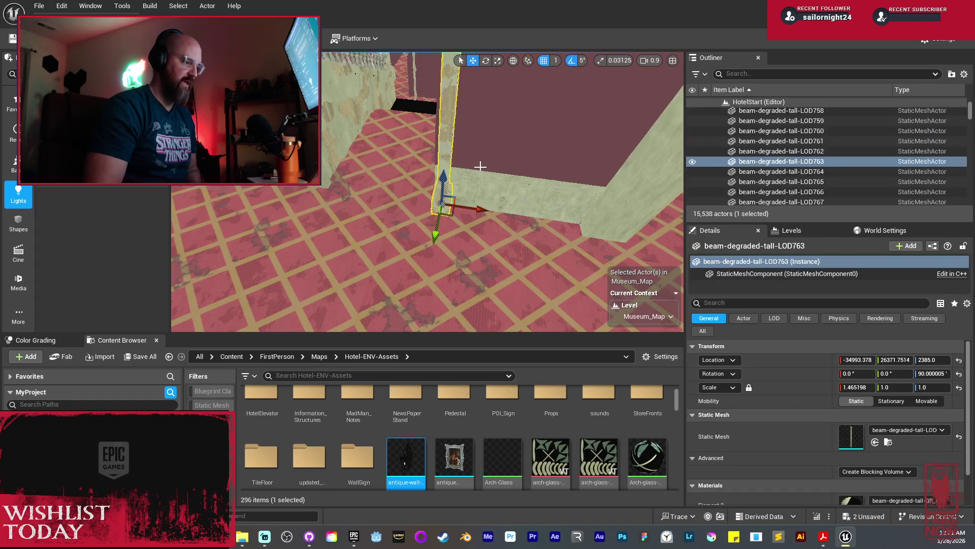
click(502, 193)
click(518, 198)
drag(519, 198, 518, 229)
drag(475, 154, 471, 167)
ctrl+click(475, 154)
ctrl+click(475, 154)
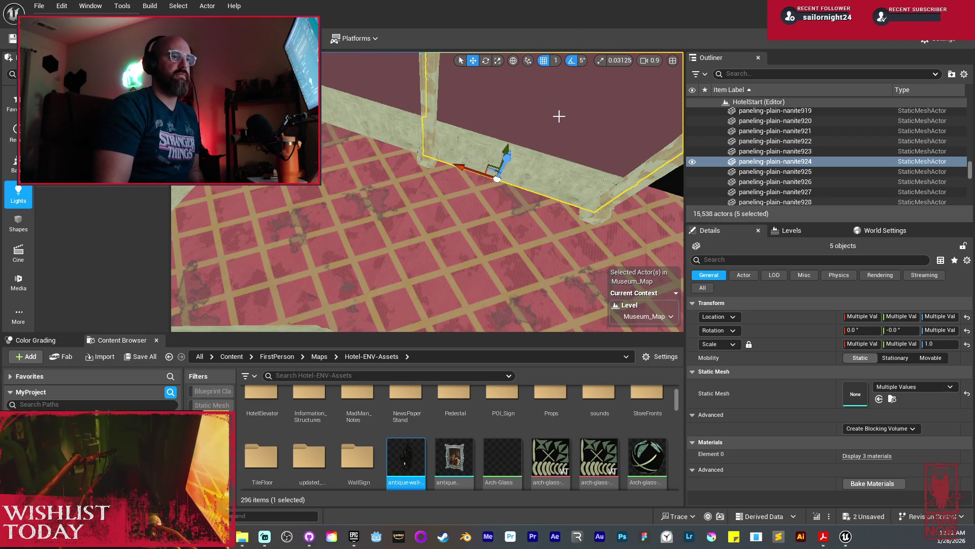
Step: Nudge beam-degraded-tall-LOD785 at the floor corner slightly along X
mouse_move(450, 223)
mouse_down()
mouse_move(432, 208)
mouse_move(462, 218)
mouse_up()
drag(508, 180, 480, 208)
drag(311, 219, 307, 216)
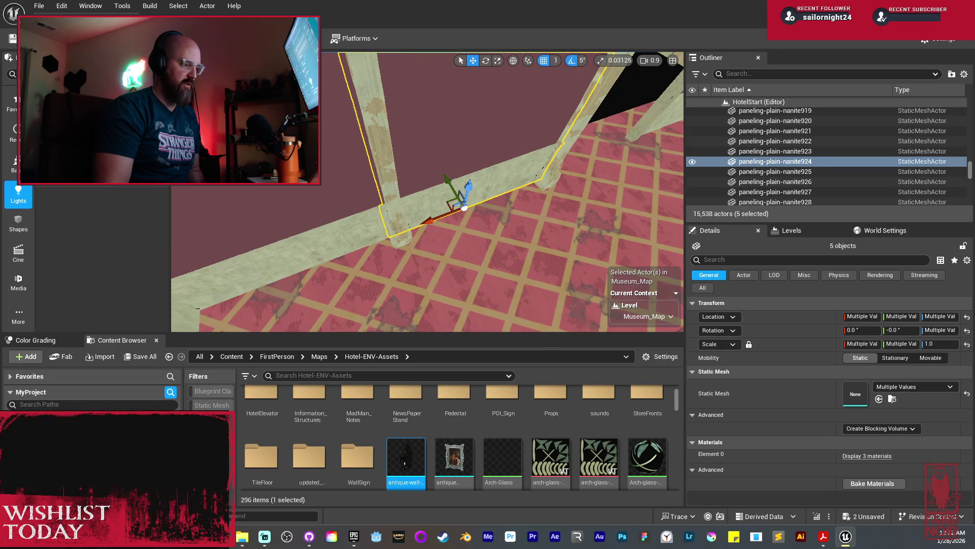
click(386, 234)
drag(378, 246, 360, 239)
Step: Slide the tall plain wall and its neighbouring paneling together along X
drag(409, 174, 409, 174)
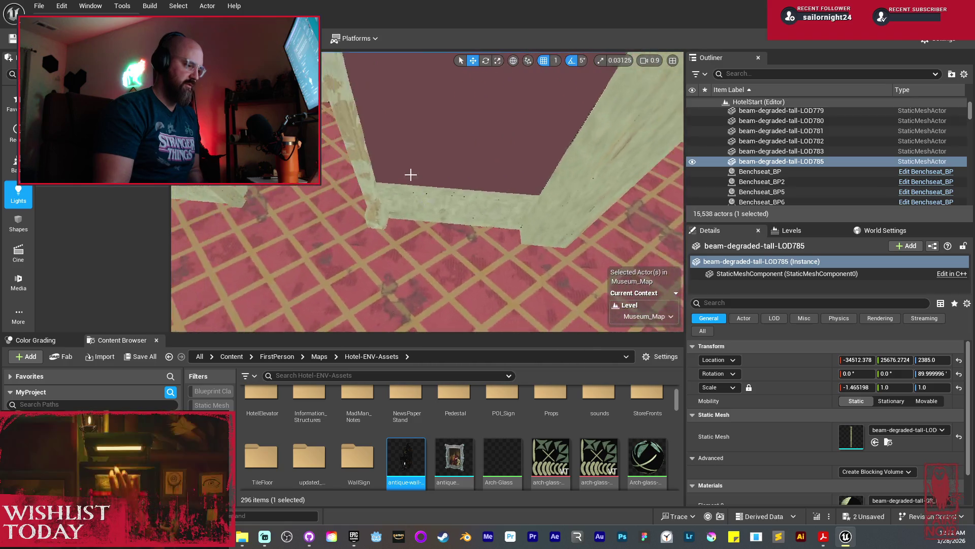
click(442, 207)
ctrl+click(433, 204)
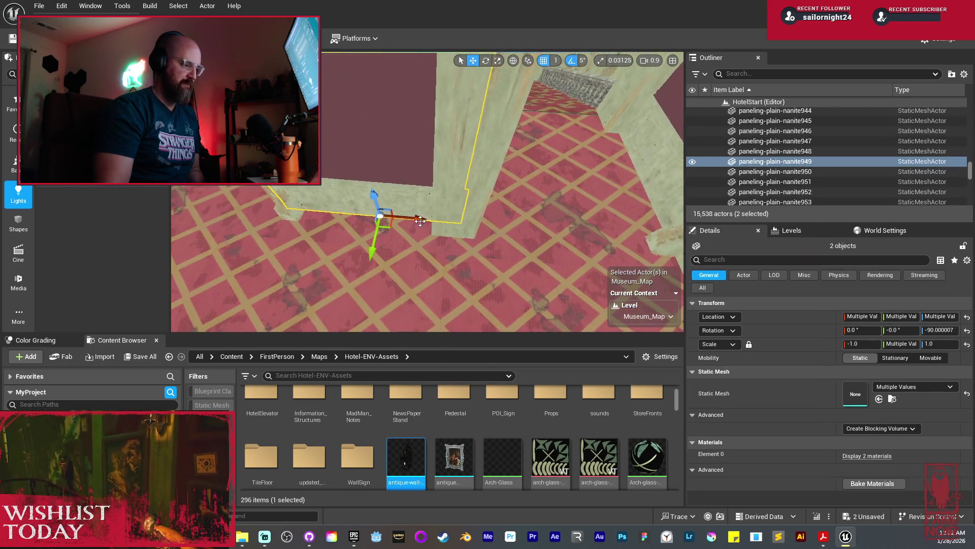
drag(416, 219, 419, 220)
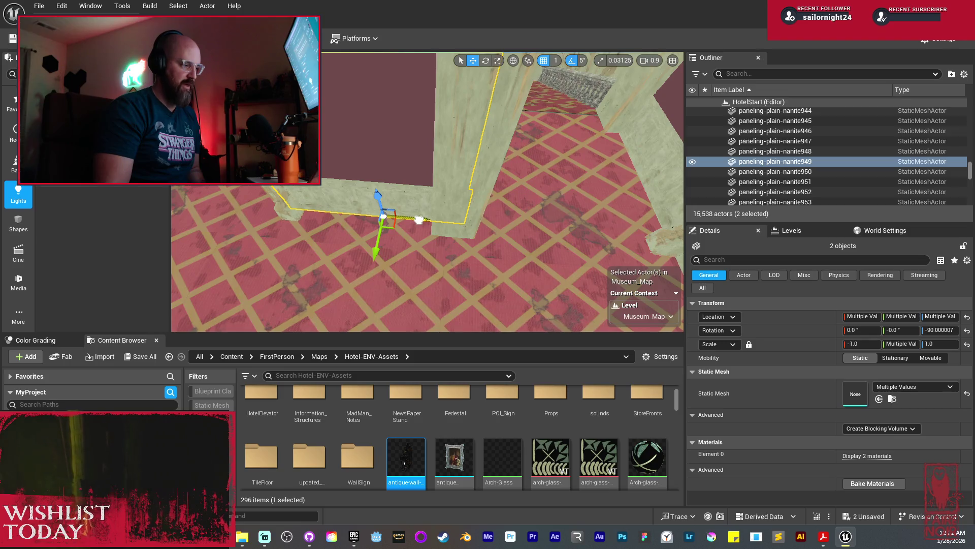
mouse_move(528, 218)
mouse_down()
mouse_move(503, 218)
mouse_move(530, 218)
mouse_up()
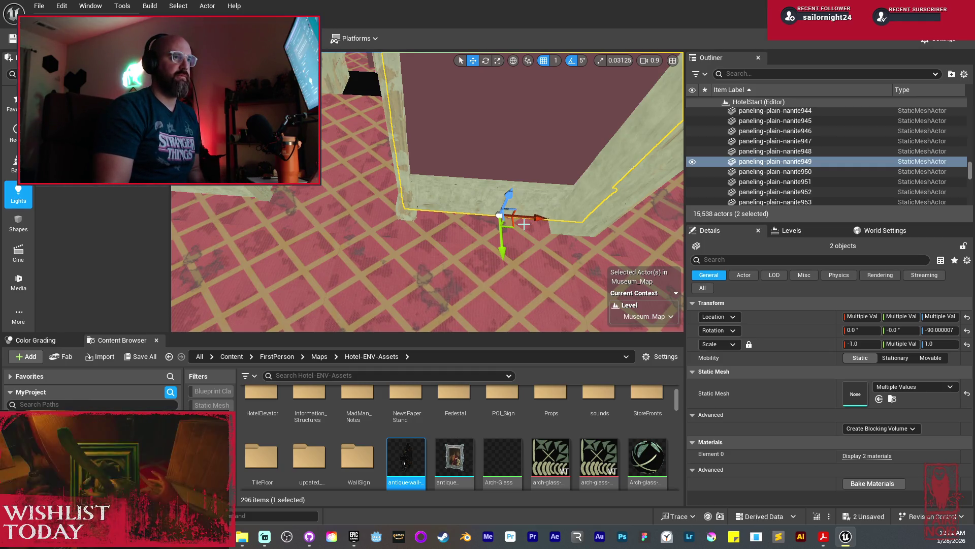
drag(477, 220, 464, 207)
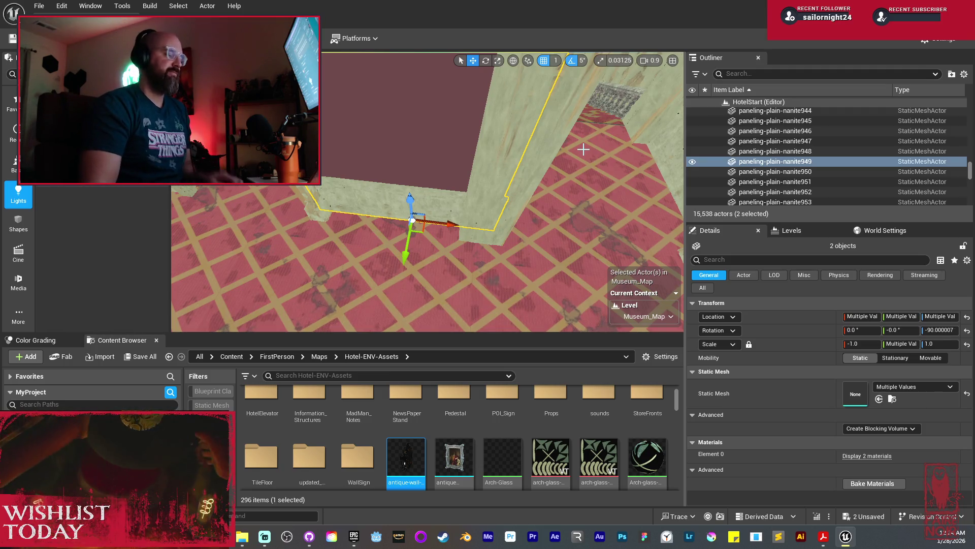
Step: Inspect the moved wall, undo the last change, and frame the front paneled beam
drag(413, 219, 361, 200)
key(f)
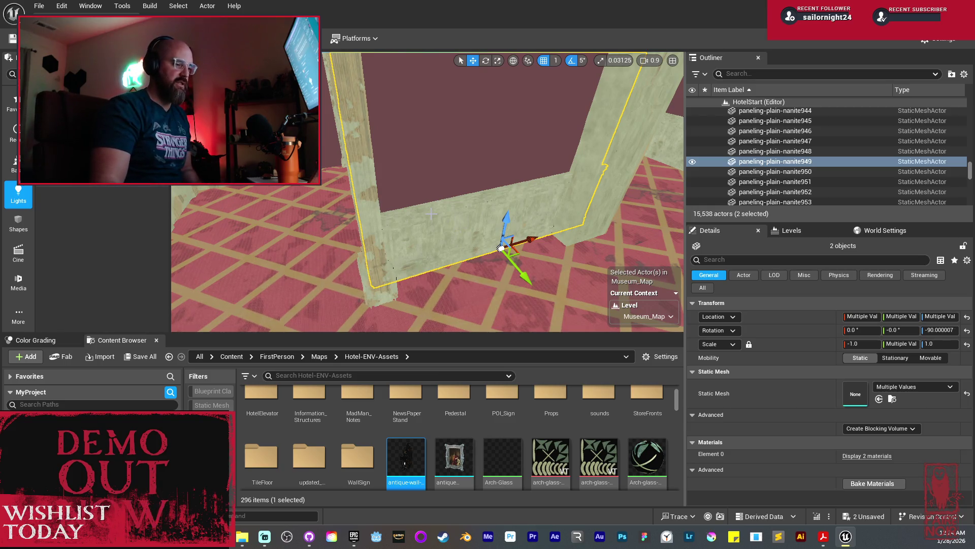
mouse_move(426, 203)
mouse_down()
mouse_move(396, 203)
mouse_move(444, 205)
mouse_up()
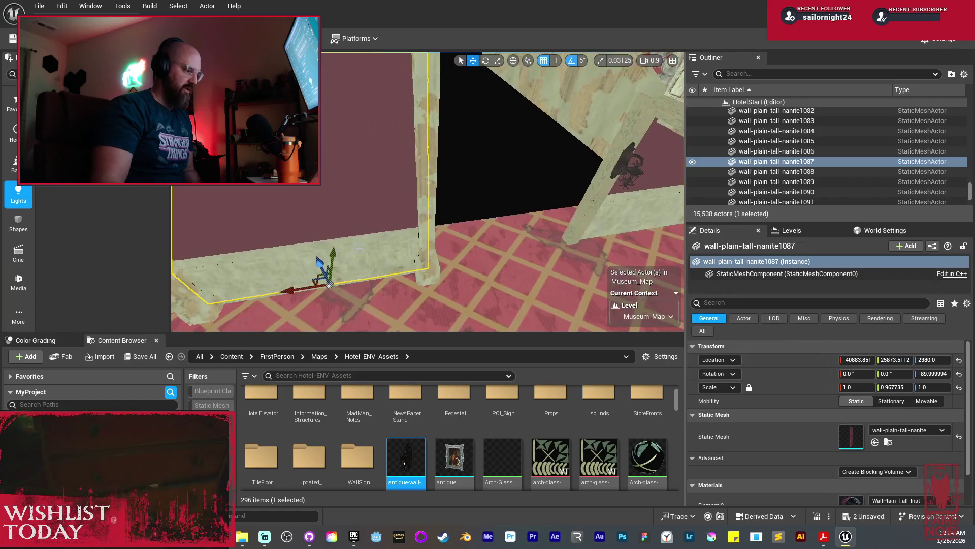
key(ctrl+z)
drag(339, 247, 340, 247)
click(351, 213)
key(f)
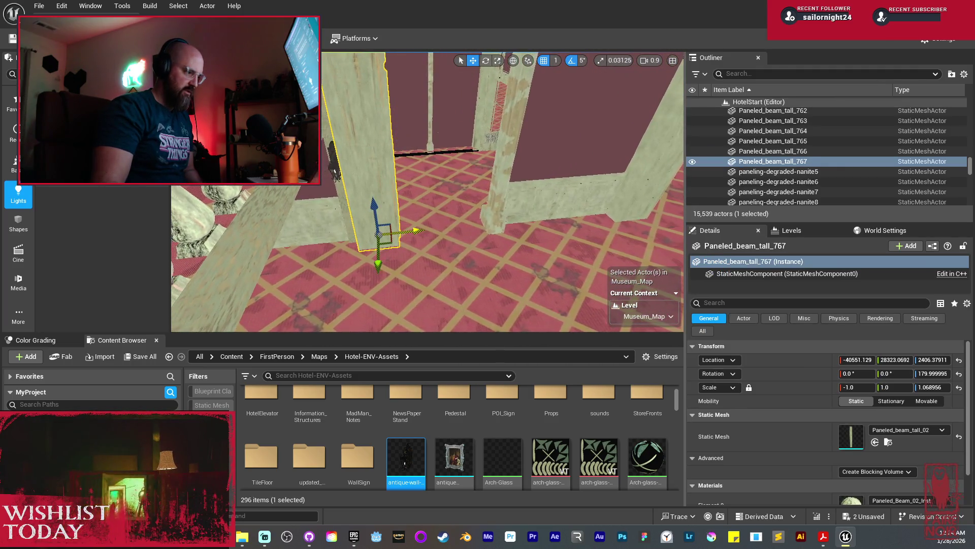
Step: Delete the four trim beams along the wall
drag(456, 229, 452, 249)
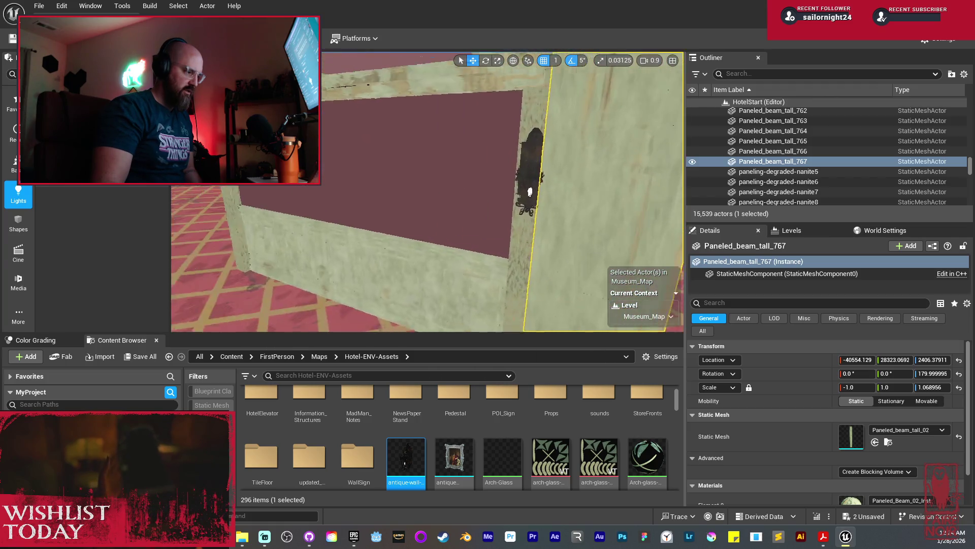
mouse_move(452, 249)
mouse_down()
mouse_move(475, 243)
mouse_move(475, 269)
mouse_move(475, 238)
mouse_up()
scroll(419, 153, down, 5)
click(457, 203)
drag(457, 204, 458, 193)
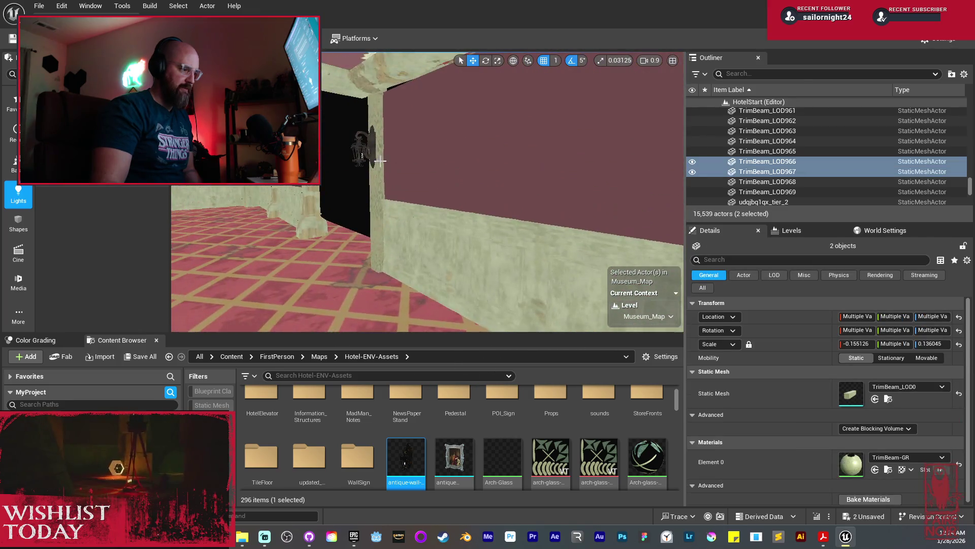
ctrl+click(379, 228)
mouse_move(379, 229)
mouse_down()
mouse_move(453, 155)
mouse_move(508, 147)
mouse_move(549, 180)
mouse_move(518, 188)
mouse_up()
ctrl+click(517, 159)
key(Delete)
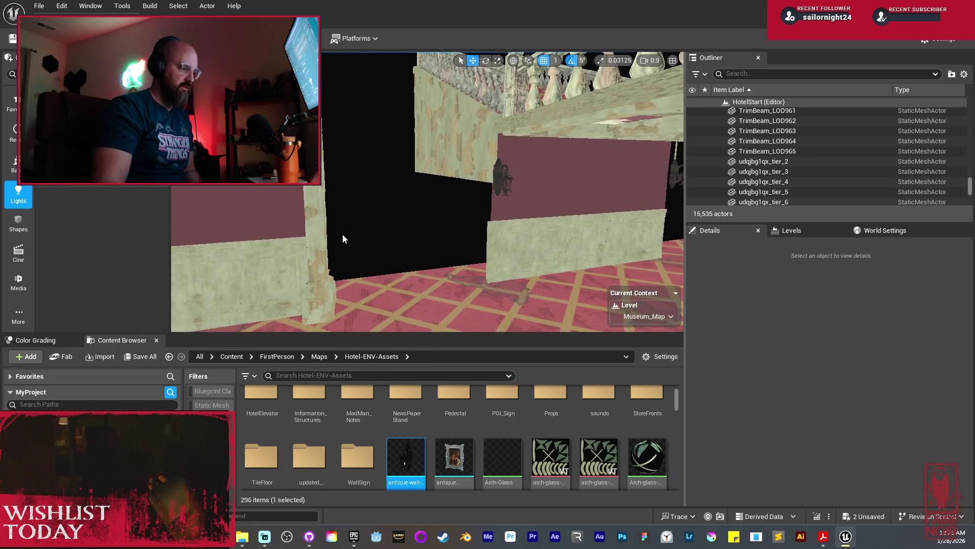
Step: Duplicate the tall paneled beam along X, then duplicate the pair with Paneled_beam_tall_767 along the wall
drag(342, 234, 354, 244)
click(349, 279)
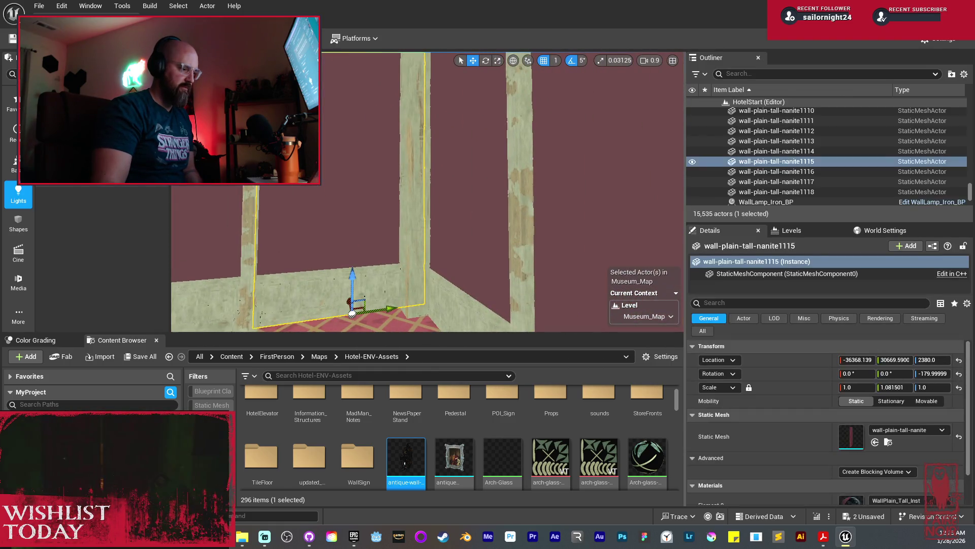
click(414, 254)
drag(414, 254, 374, 258)
mouse_move(335, 228)
mouse_down()
mouse_move(435, 213)
mouse_move(403, 218)
mouse_move(435, 214)
mouse_move(301, 286)
mouse_move(333, 261)
mouse_move(345, 280)
mouse_move(338, 266)
mouse_up()
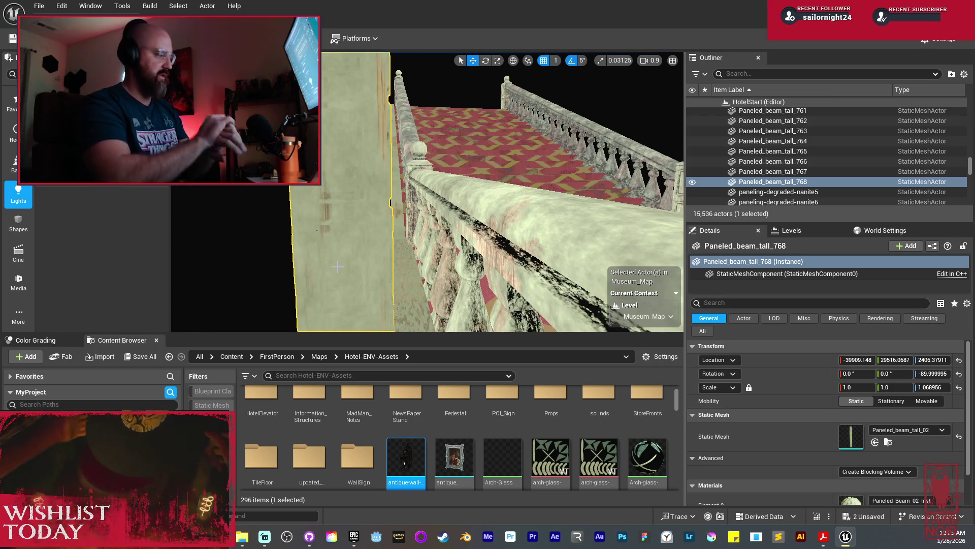
drag(338, 266, 338, 266)
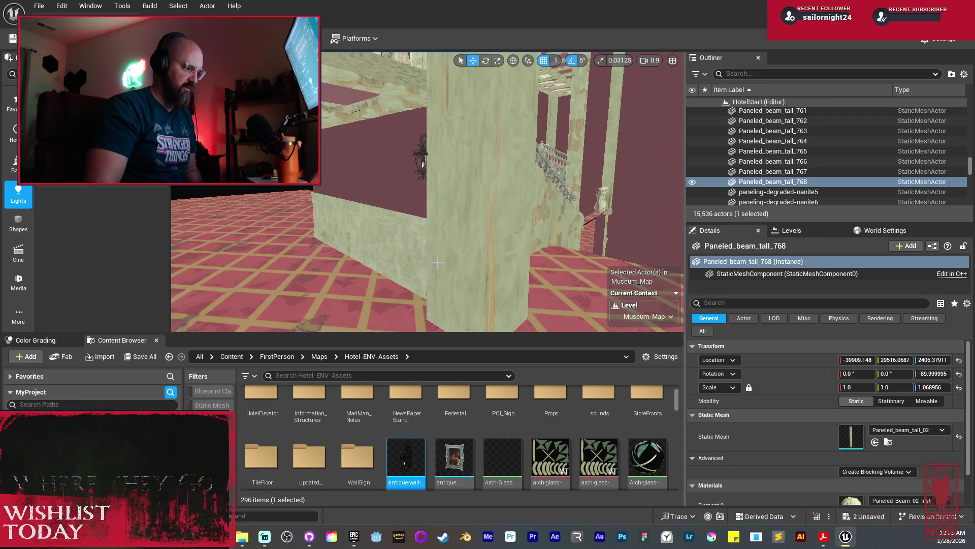
ctrl+click(414, 168)
drag(414, 167, 414, 168)
drag(483, 257, 481, 261)
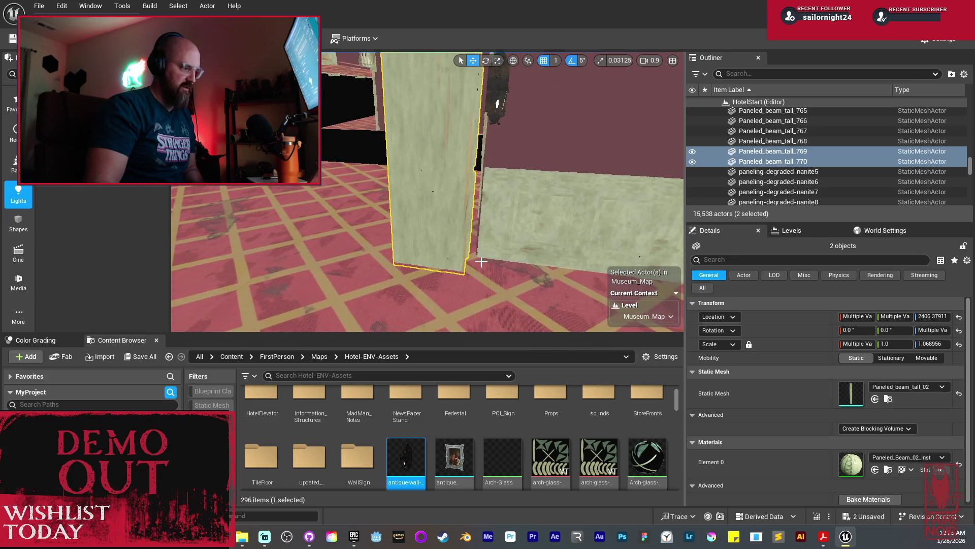
Step: Mirror the two new paneled beams, undo it, then mirror them again
right_click(434, 220)
mouse_move(499, 358)
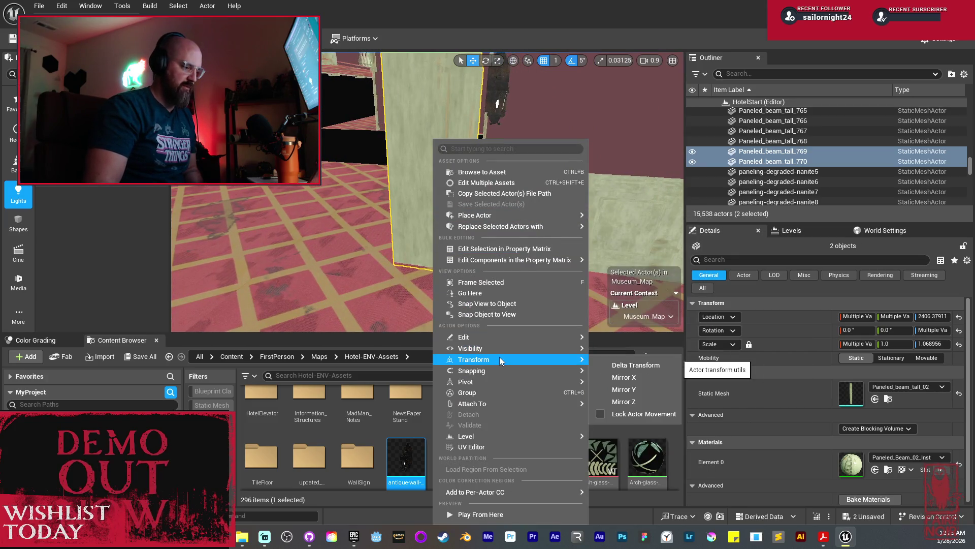
click(645, 387)
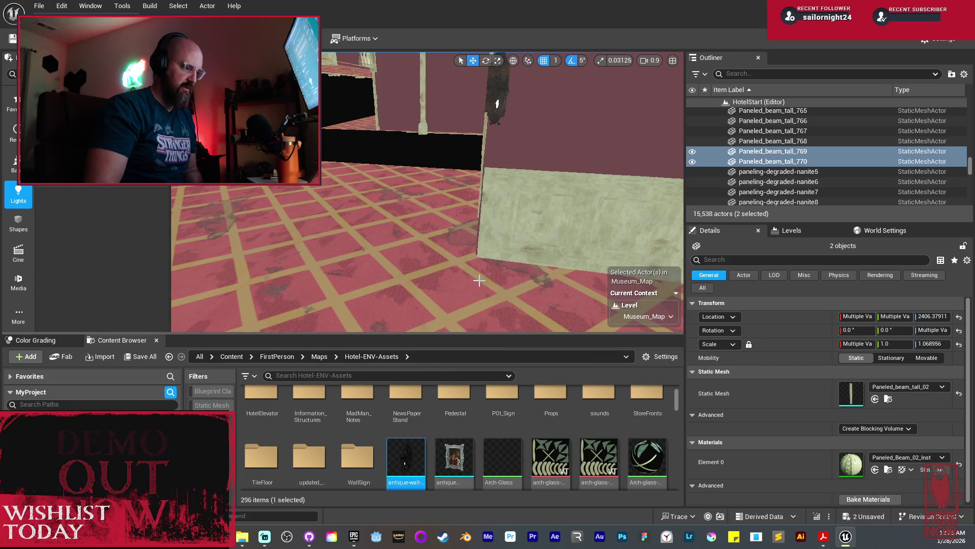
drag(468, 251, 337, 215)
key(ctrl+z)
right_click(336, 215)
mouse_move(401, 361)
click(526, 377)
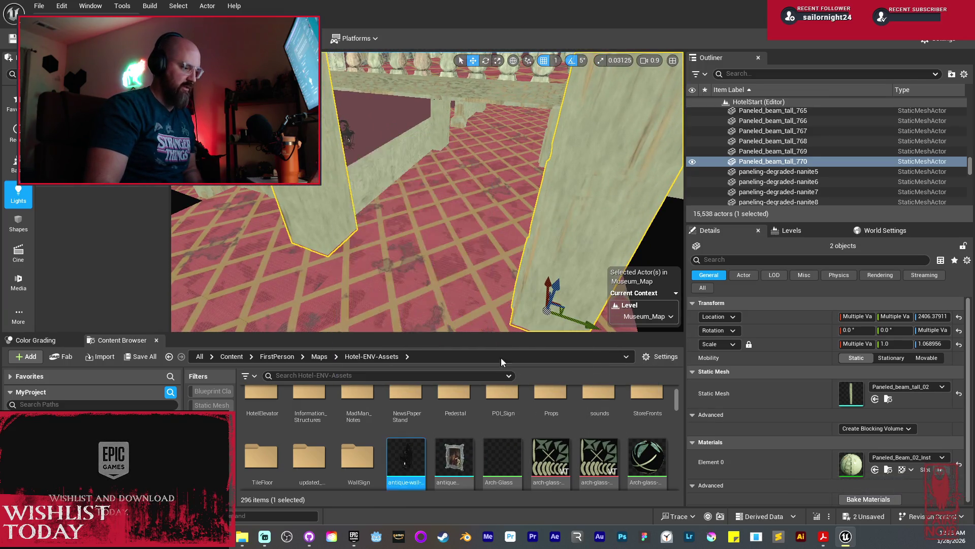
mouse_move(380, 214)
mouse_down()
mouse_move(407, 219)
mouse_move(464, 189)
mouse_move(452, 183)
mouse_move(444, 201)
mouse_up()
click(431, 176)
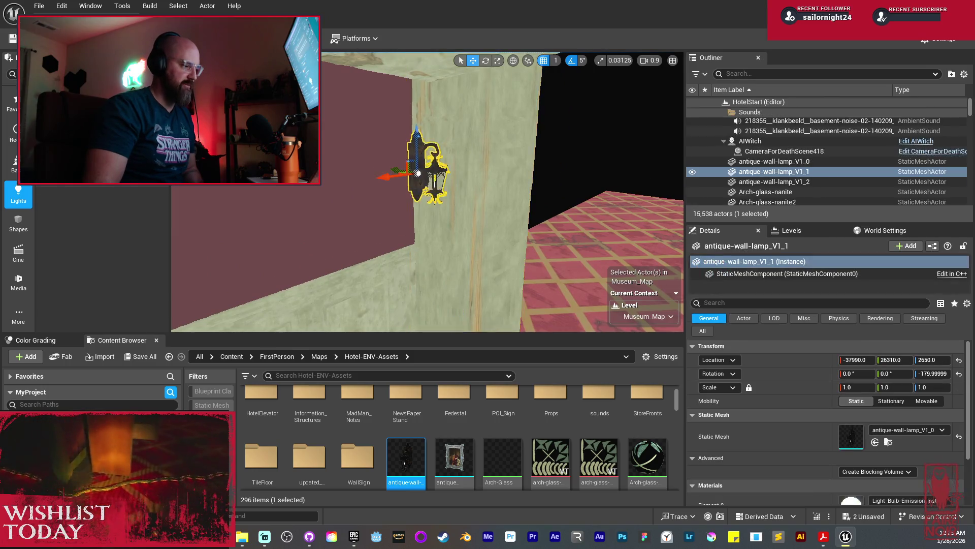
Step: Slide two wall lamps along Y and frame the group of antique wall lamps
drag(425, 169, 425, 169)
ctrl+click(347, 145)
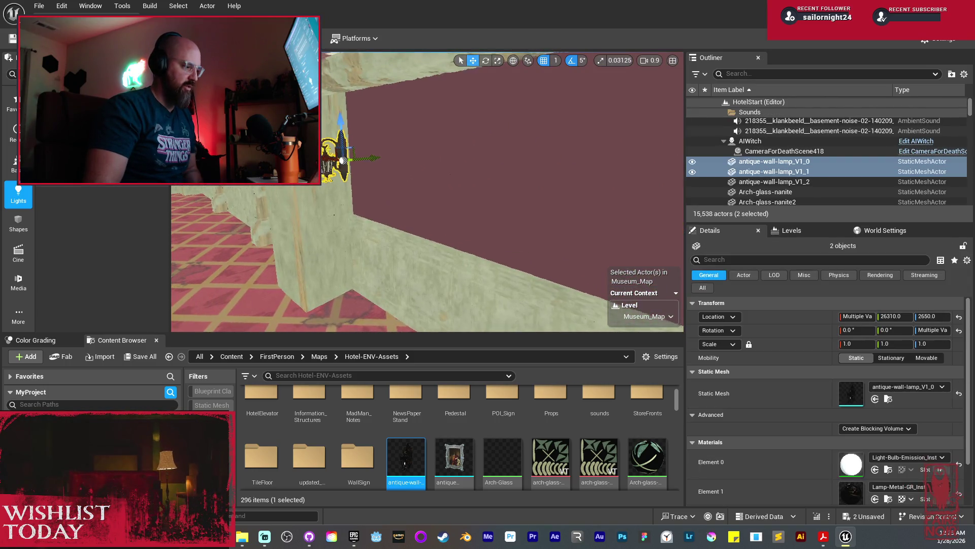
drag(449, 154, 414, 154)
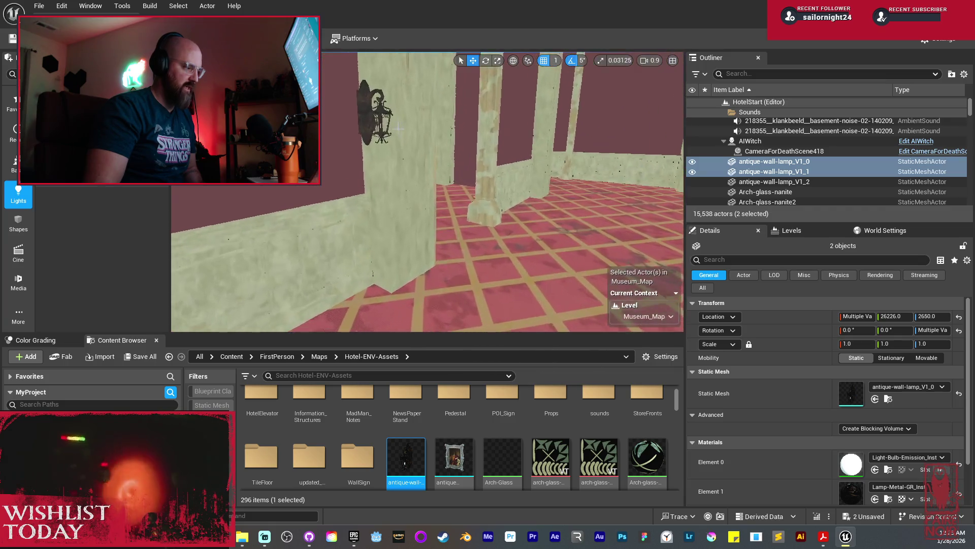
ctrl+click(363, 117)
drag(364, 117, 381, 142)
ctrl+click(382, 142)
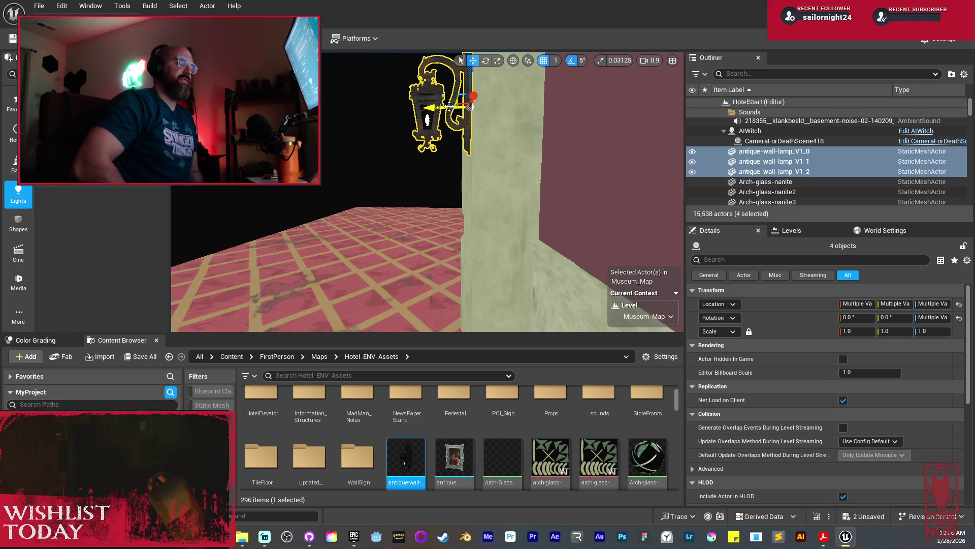
key(f)
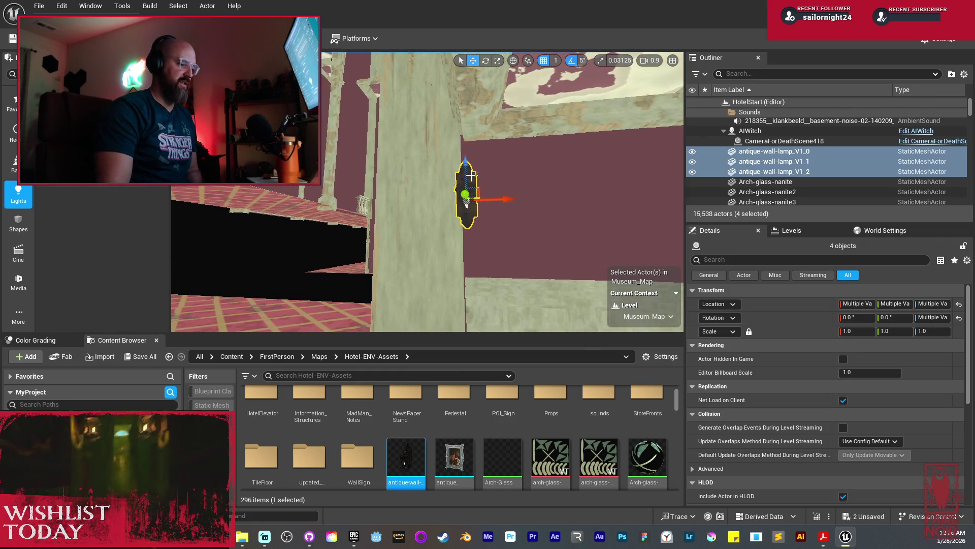
click(472, 176)
mouse_move(472, 175)
mouse_down()
mouse_move(335, 199)
mouse_move(325, 208)
mouse_move(348, 282)
mouse_move(489, 173)
mouse_up()
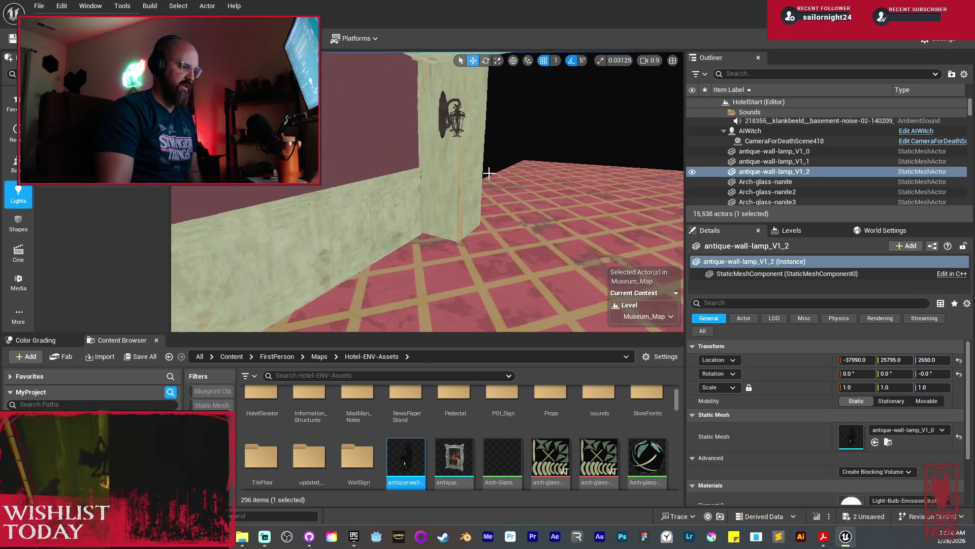
Step: Shift Paneled_beam_tall_768 and _770 along Y to 29545, then frame the antique wall lamp
click(472, 214)
drag(472, 214, 401, 259)
ctrl+click(389, 267)
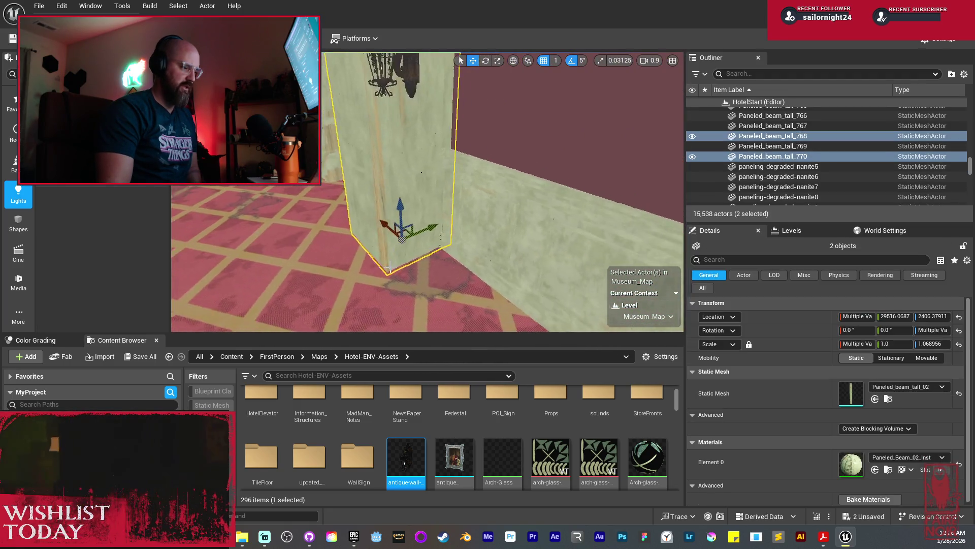
drag(438, 227, 433, 227)
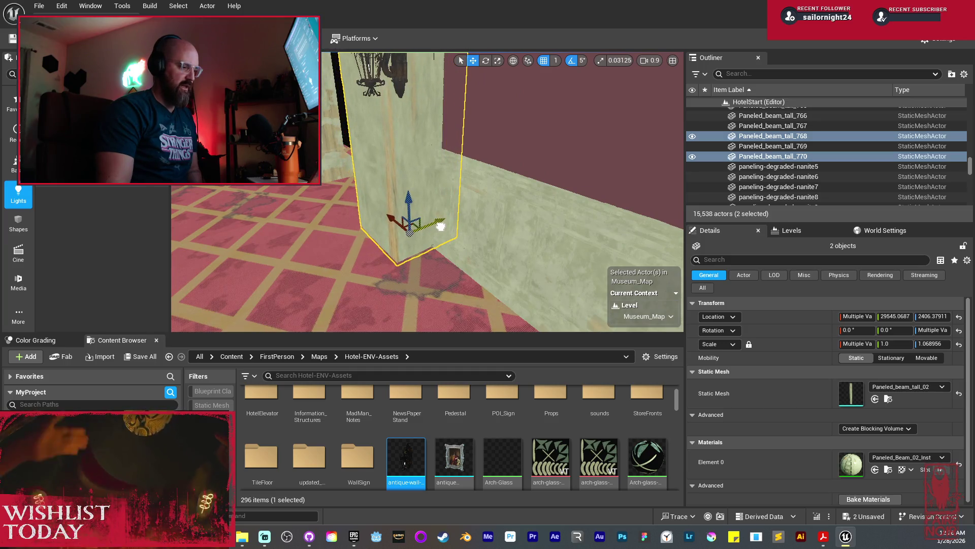
mouse_move(435, 228)
mouse_down()
mouse_move(396, 178)
mouse_move(406, 159)
mouse_up()
click(414, 161)
key(f)
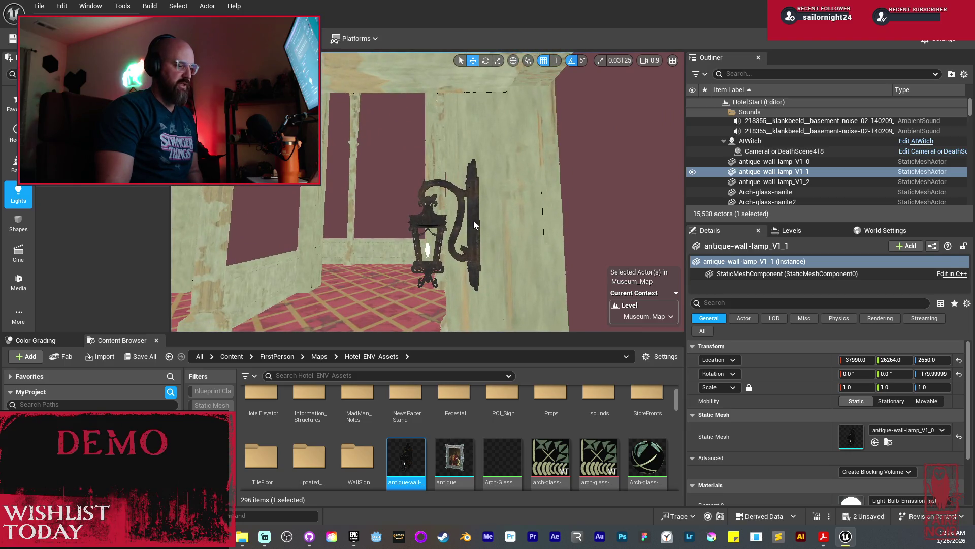
Step: Try sliding two antique wall lamps along Y, undo it, then move another lamp along X
ctrl+click(473, 220)
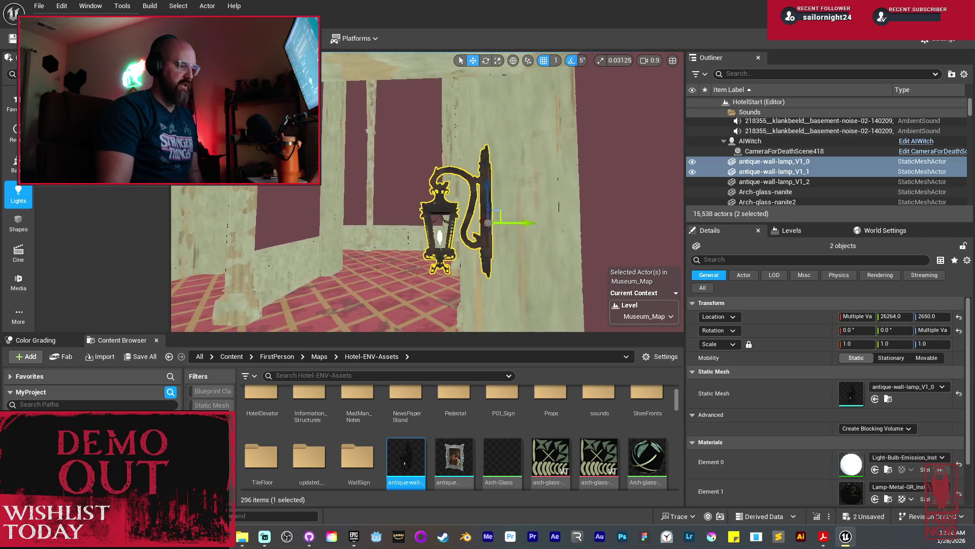
mouse_move(531, 222)
mouse_down()
mouse_move(486, 184)
mouse_move(455, 175)
mouse_up()
key(ctrl+z)
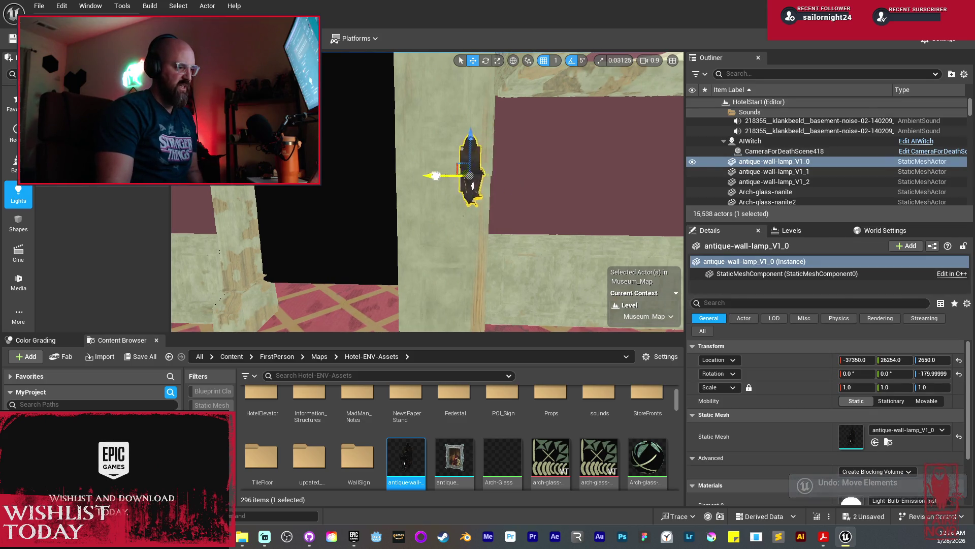
drag(409, 173, 398, 151)
click(387, 167)
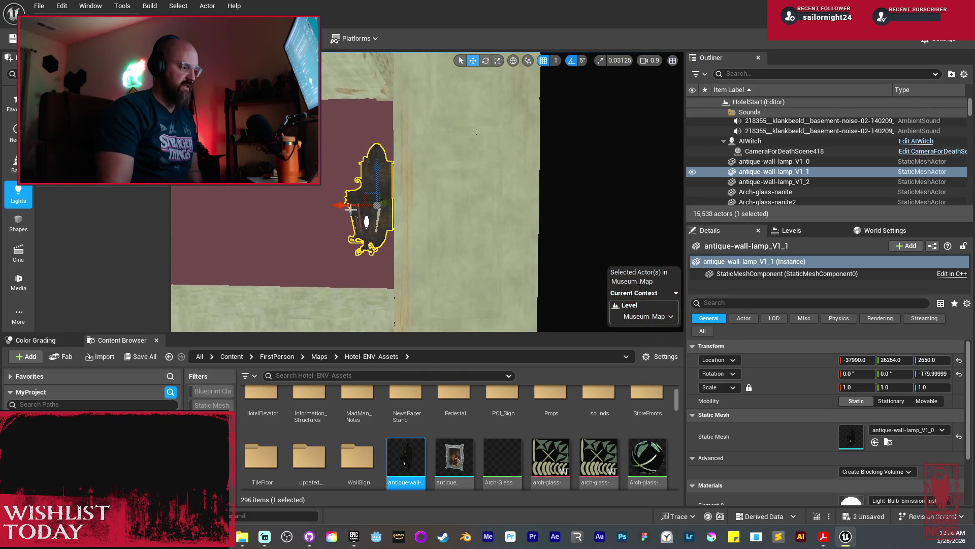
mouse_move(382, 207)
mouse_down()
mouse_move(428, 216)
mouse_move(464, 207)
mouse_up()
ctrl+click(464, 207)
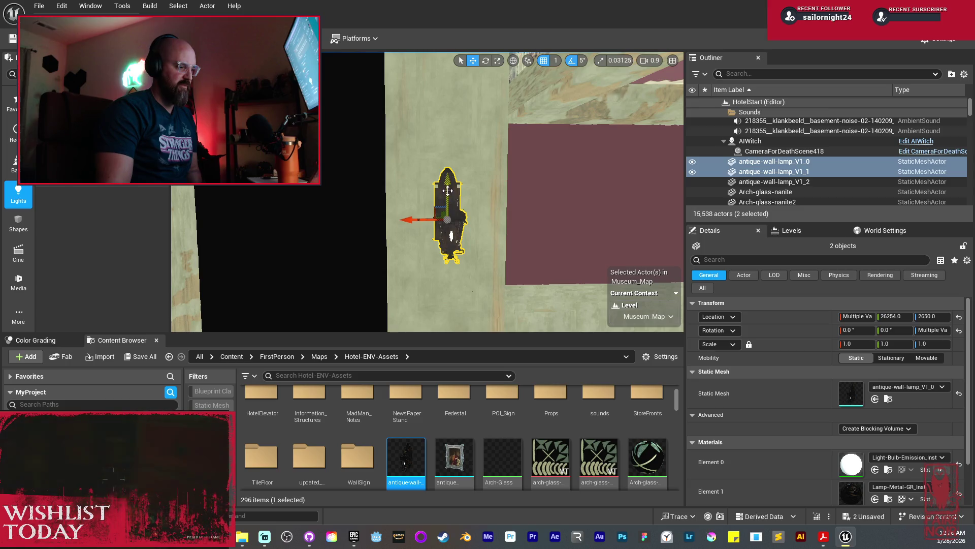
Step: Select the third antique wall lamp, then select the iron wall lamp WallLamp_Iron_BP2
mouse_move(447, 204)
mouse_down()
mouse_move(359, 190)
mouse_move(541, 233)
mouse_up()
click(409, 185)
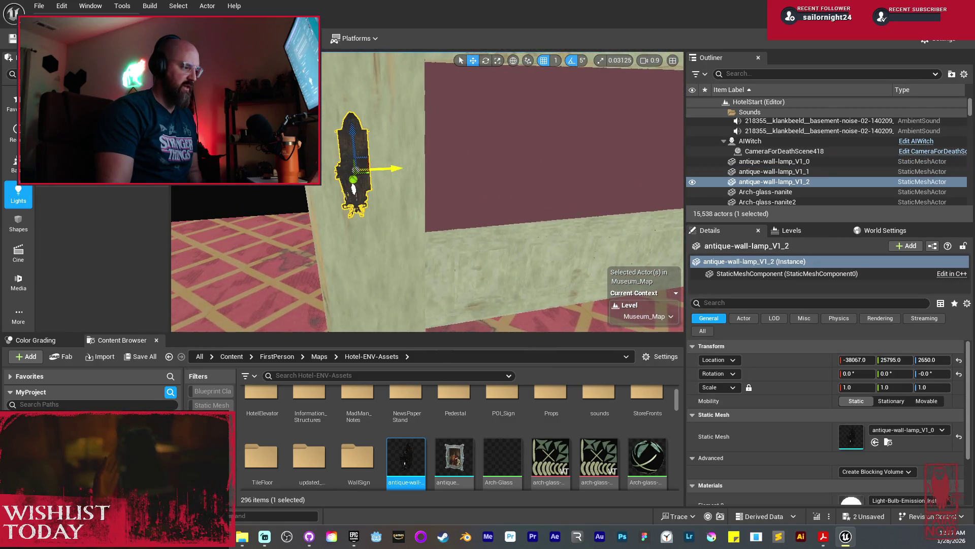
drag(443, 159, 442, 159)
drag(533, 150, 499, 159)
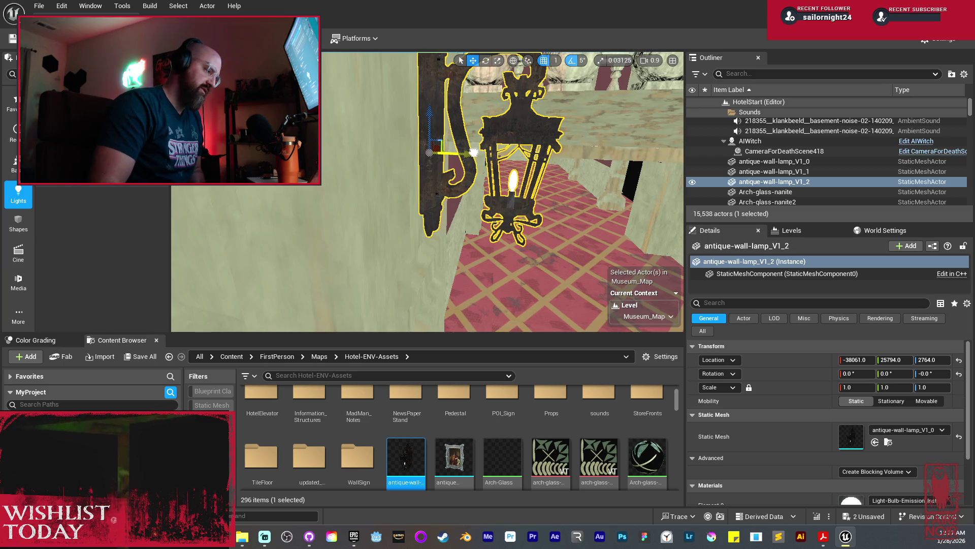
drag(442, 158, 443, 158)
mouse_move(363, 183)
mouse_down()
mouse_move(406, 211)
mouse_move(415, 191)
mouse_move(368, 158)
mouse_up()
click(362, 183)
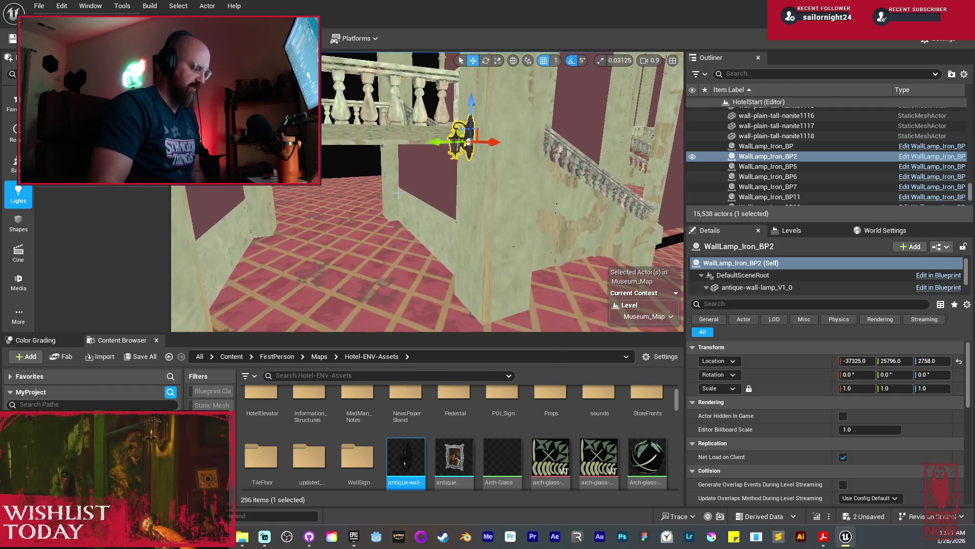
Step: Check the iron lamp at height 2758 in Lit view, return to Unlit, and select the plain wall and paneling
key(alt+4)
scroll(432, 214, down, 3)
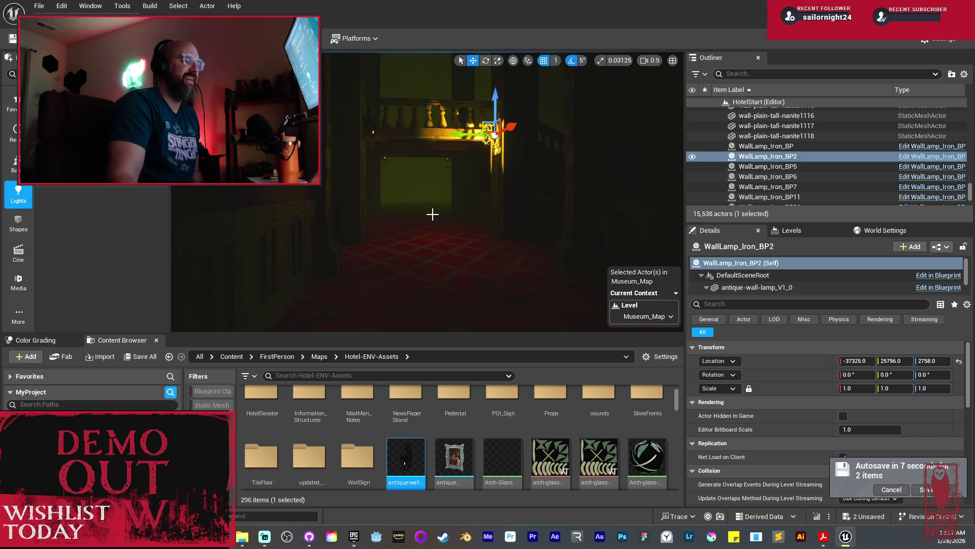
drag(432, 213, 442, 207)
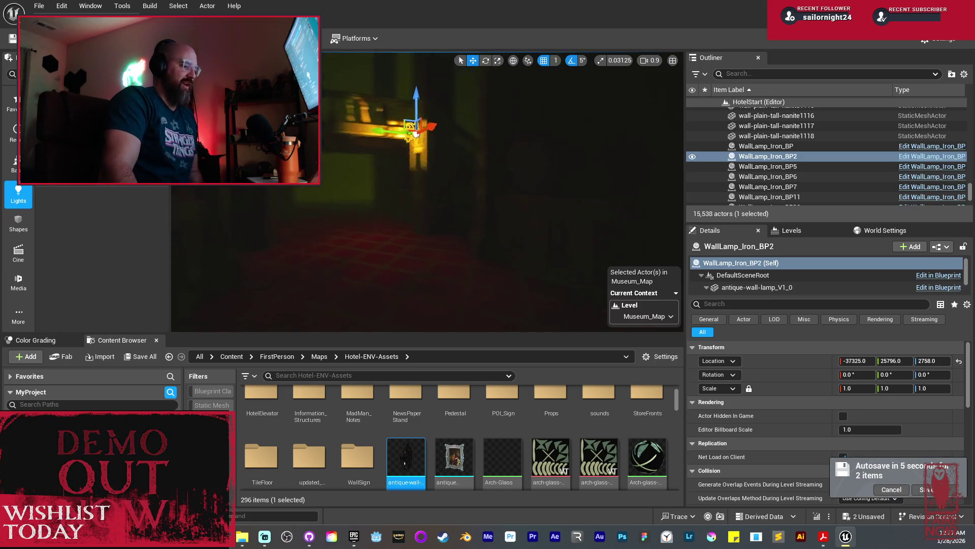
key(alt+3)
scroll(447, 237, up, 3)
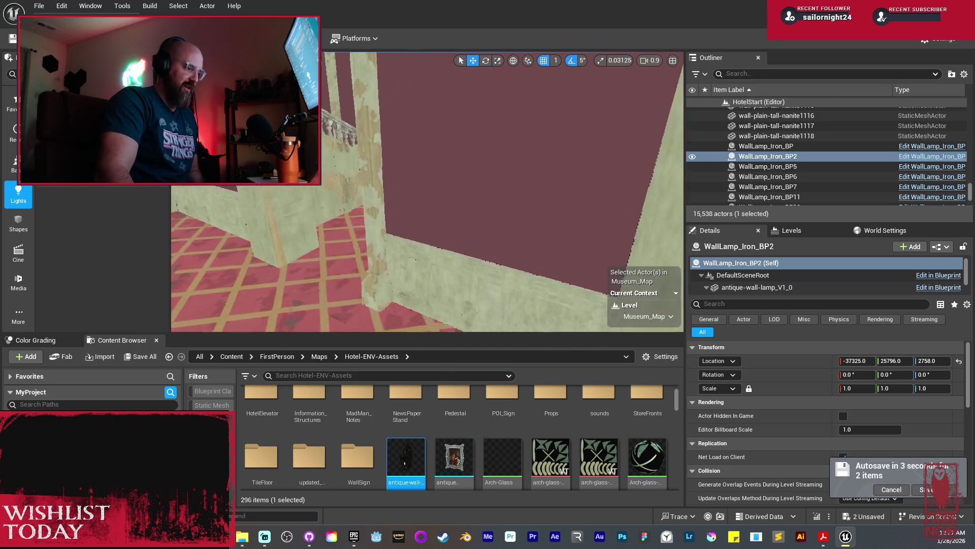
click(446, 237)
ctrl+click(445, 265)
Step: Copy the plain paneling pieces along X twice, adding four panels along the wall
key(f)
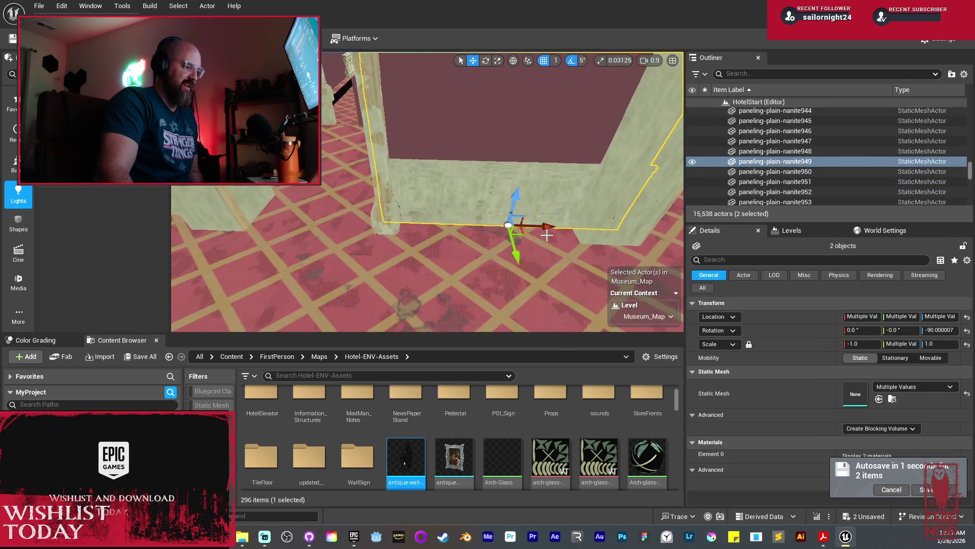
mouse_move(549, 226)
mouse_down()
mouse_move(490, 228)
mouse_move(493, 239)
mouse_move(487, 224)
mouse_move(575, 210)
mouse_up()
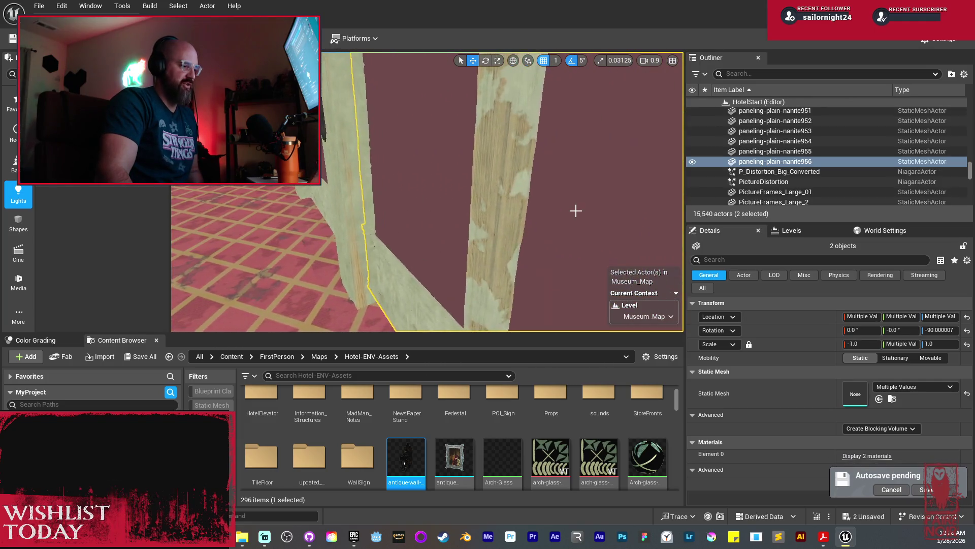
drag(453, 247, 447, 249)
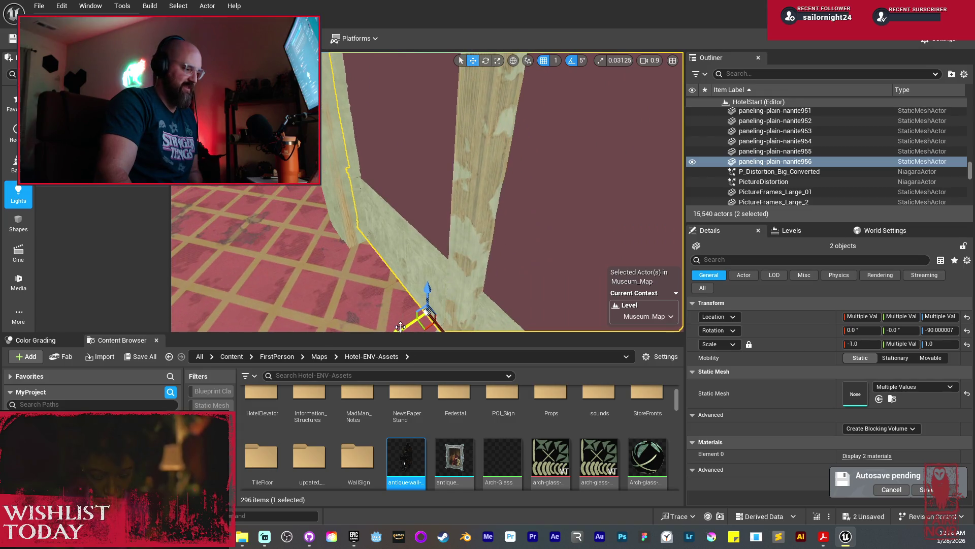
drag(433, 309, 452, 298)
mouse_move(494, 320)
mouse_down()
mouse_move(507, 340)
mouse_move(464, 198)
mouse_up()
click(464, 198)
click(410, 253)
mouse_move(411, 252)
mouse_down()
mouse_move(243, 238)
mouse_move(219, 246)
mouse_move(330, 256)
mouse_move(386, 224)
mouse_up()
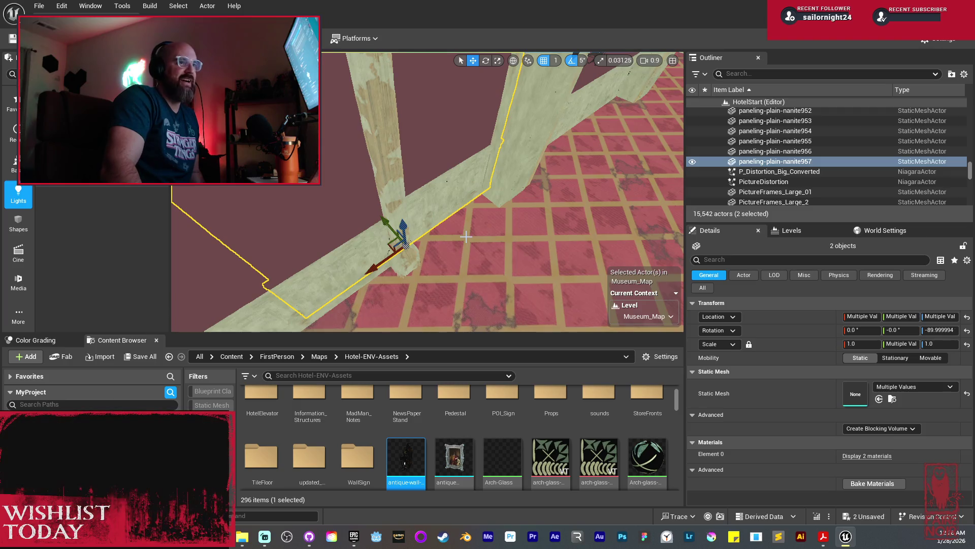
mouse_move(466, 236)
mouse_down()
mouse_move(339, 66)
mouse_move(417, 127)
mouse_move(460, 230)
mouse_move(469, 227)
mouse_move(455, 224)
mouse_move(463, 222)
mouse_up()
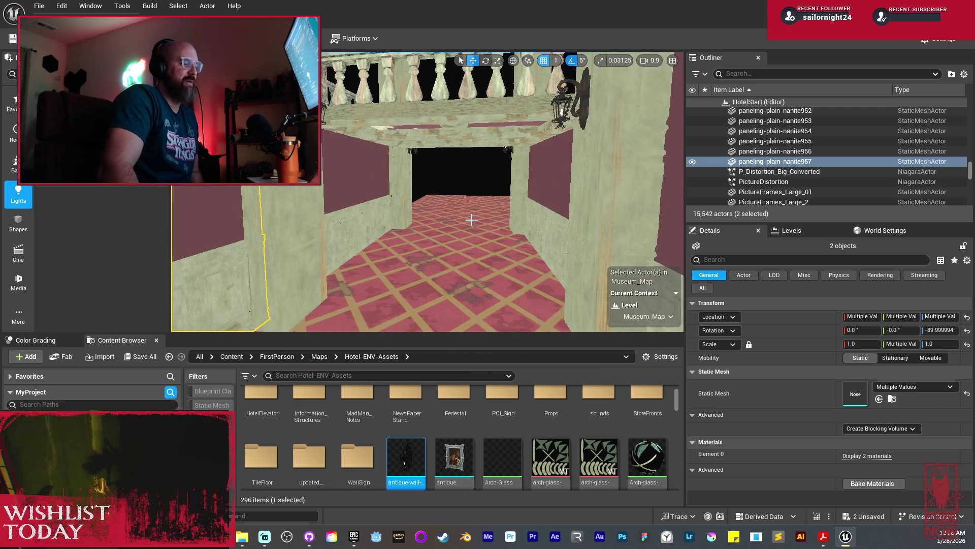
drag(472, 220, 471, 219)
Step: Lower antique-wall-lamp_V1_0 on the pillar from 2765 to 2760, then move toward the balcony ceiling
drag(427, 193, 427, 193)
click(541, 175)
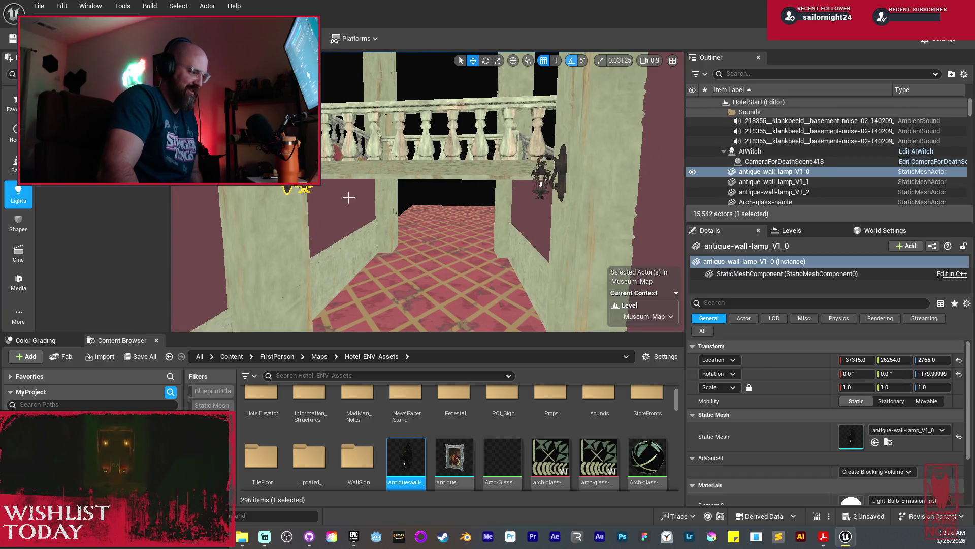
drag(348, 196, 548, 194)
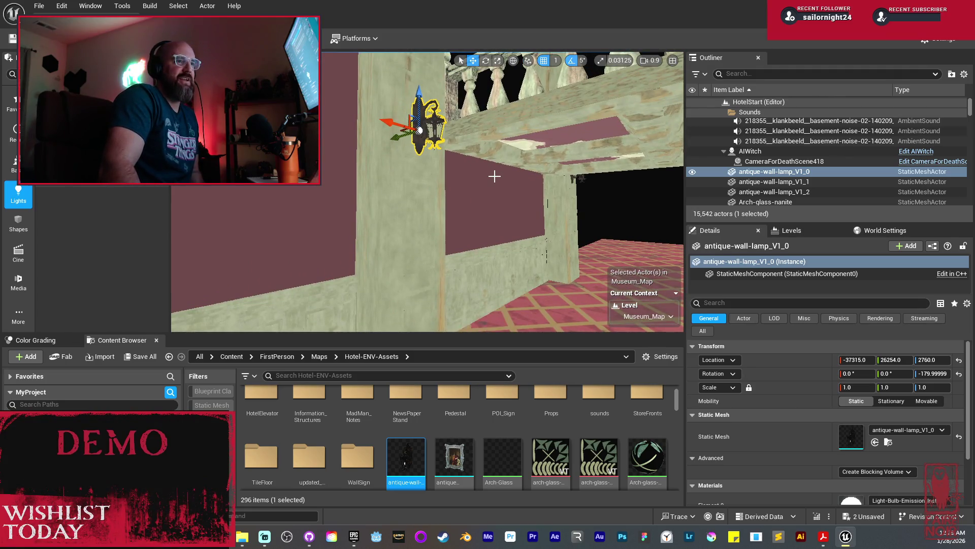
drag(516, 219, 499, 227)
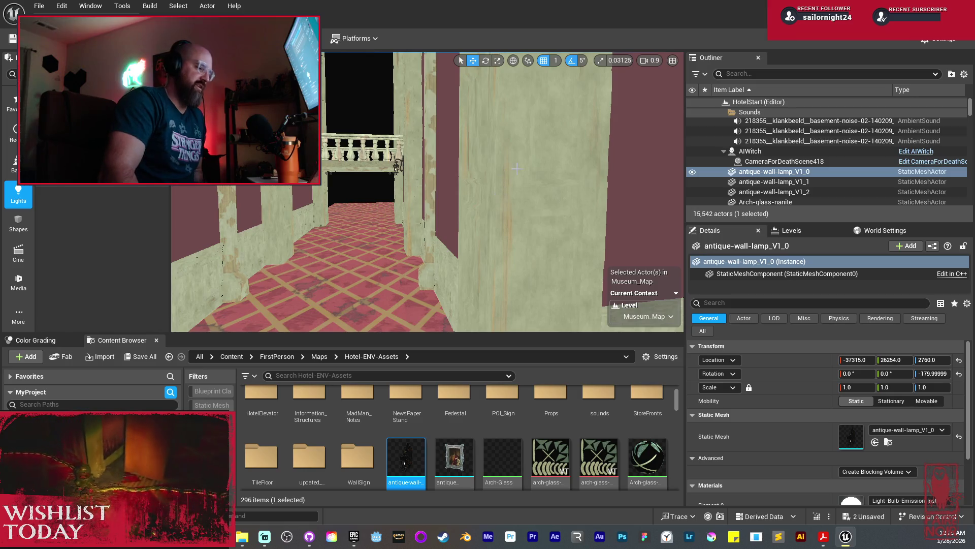
drag(480, 167, 485, 193)
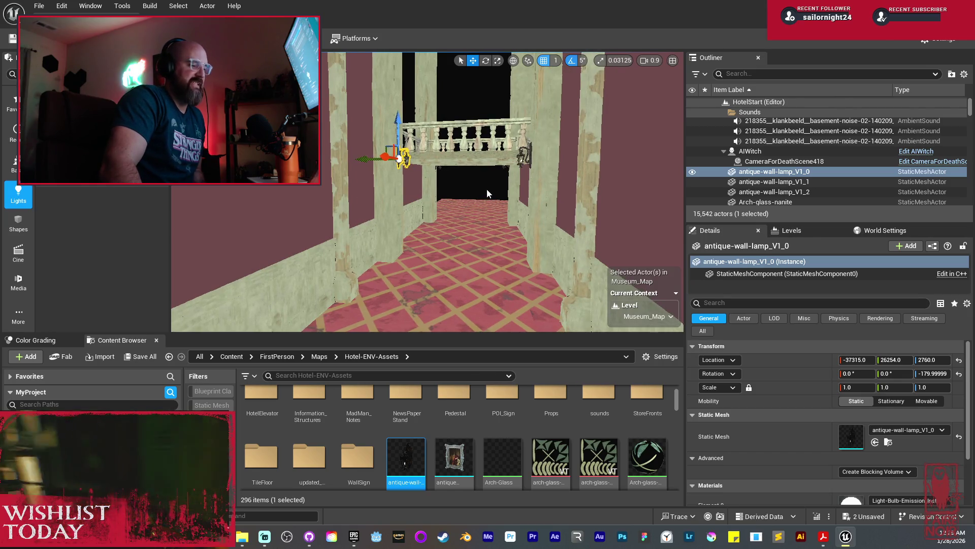
drag(481, 168, 481, 167)
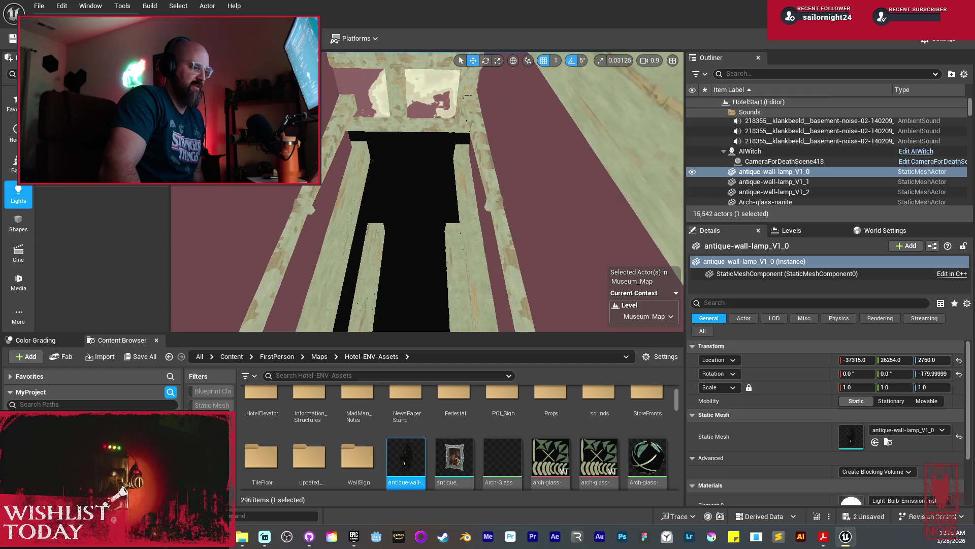
Step: Duplicate ceiling-panel-LOD1329, undo the copy, and add LOD1328 to the selection
click(423, 116)
mouse_move(423, 116)
mouse_down()
mouse_move(467, 214)
mouse_move(465, 321)
mouse_up()
drag(495, 260, 484, 198)
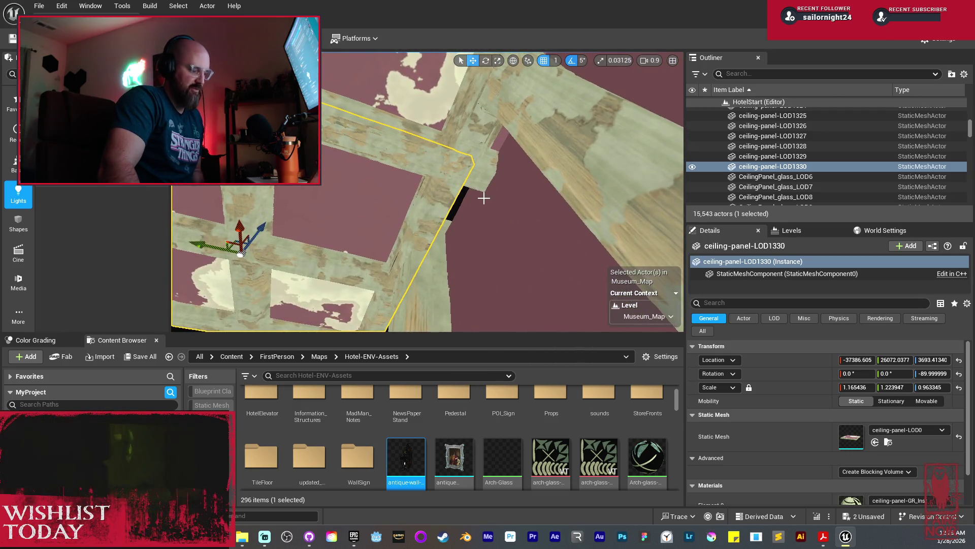
key(ctrl+z)
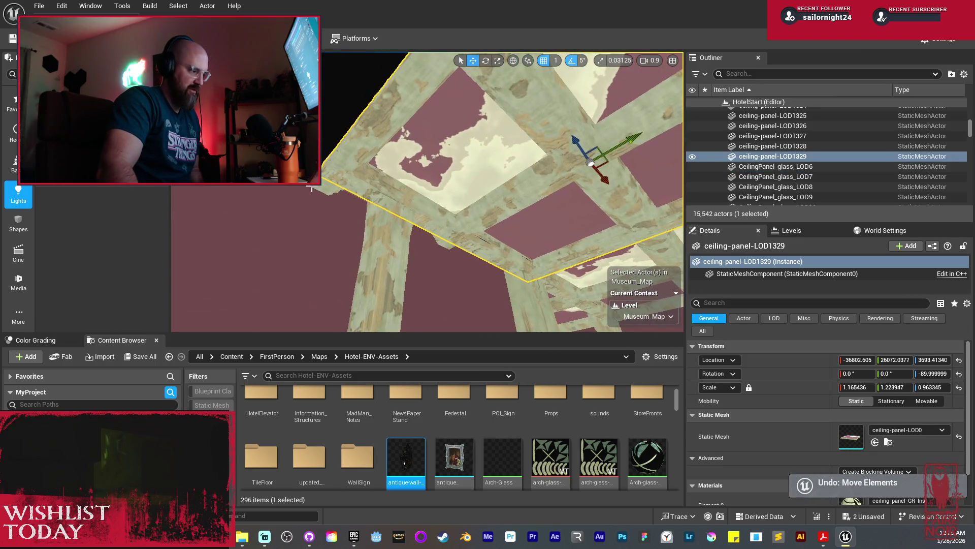
ctrl+click(485, 279)
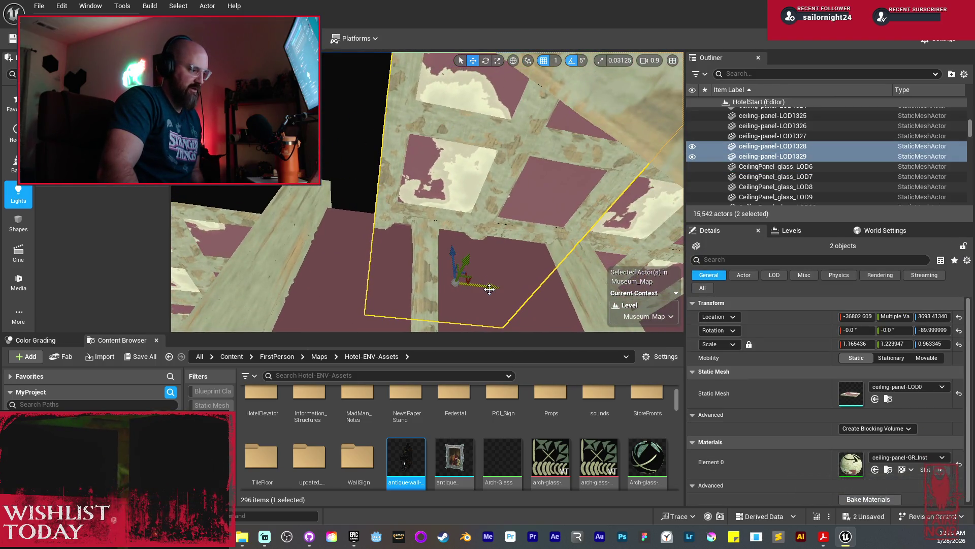
Step: Deselect and preview the whole stairwell under its dim, red-tinted real lighting
mouse_move(491, 289)
mouse_down()
mouse_move(491, 317)
mouse_move(491, 292)
mouse_up()
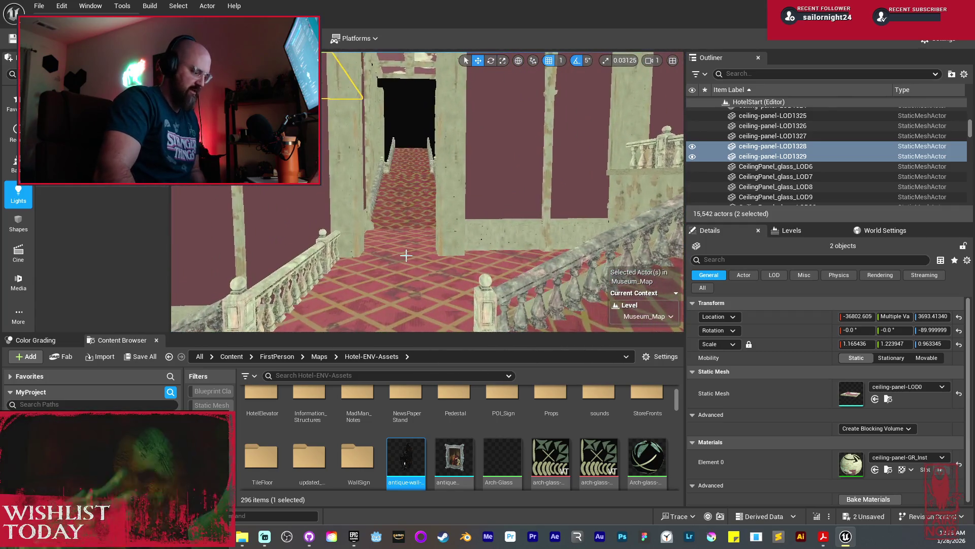
key(Escape)
drag(492, 292, 491, 292)
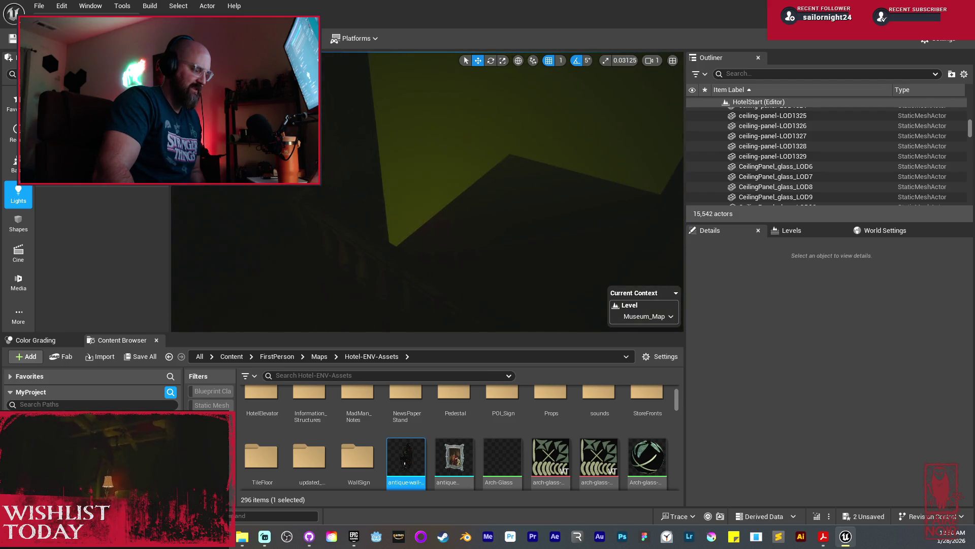
Step: Return to Unlit view and delete antique-wall-lamp_V1_1 from the pillar
drag(491, 292, 491, 292)
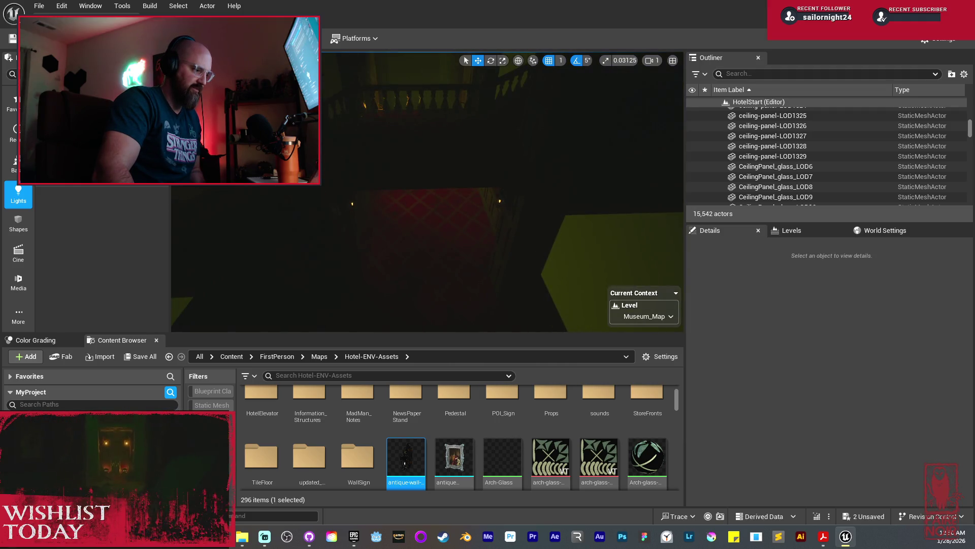
key(alt+3)
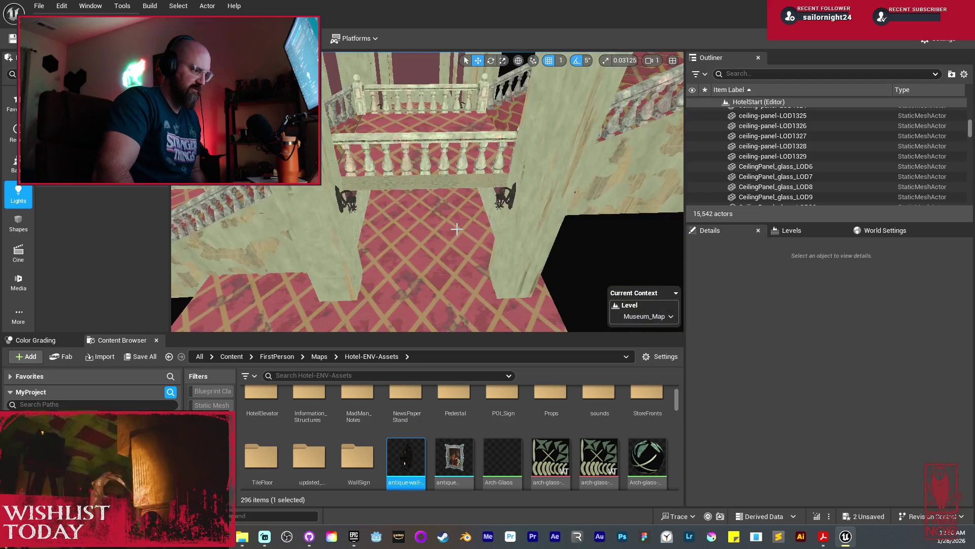
click(429, 148)
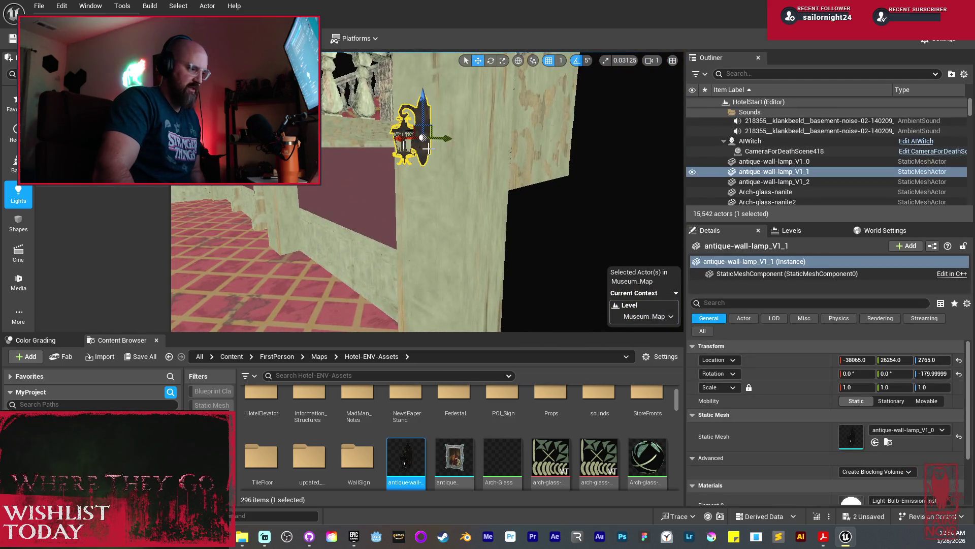
key(Delete)
Step: Duplicate WallLamp_Iron_BP2 along X and rotate the copy to Z -180
drag(415, 136, 412, 143)
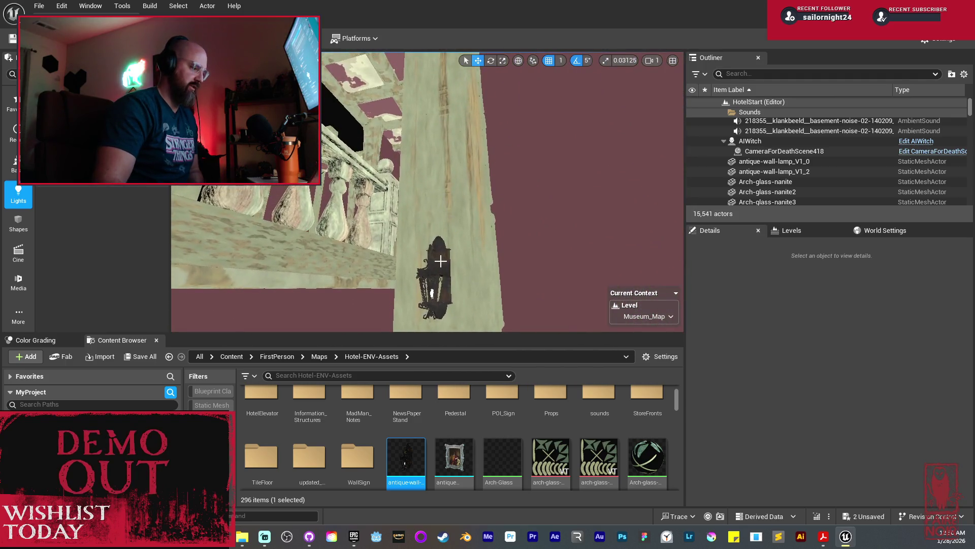
click(437, 257)
key(f)
mouse_move(428, 198)
mouse_down()
mouse_move(413, 192)
mouse_move(422, 183)
mouse_up()
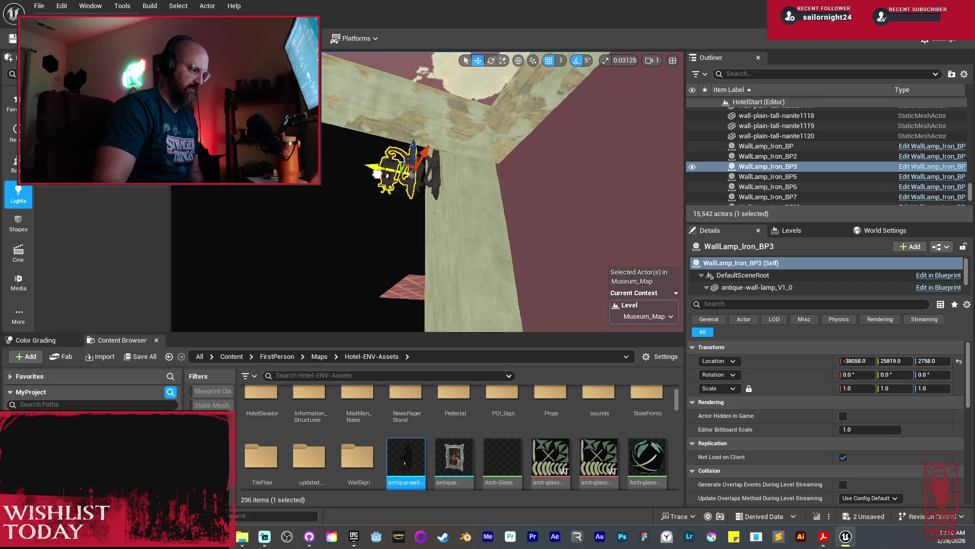
key(f)
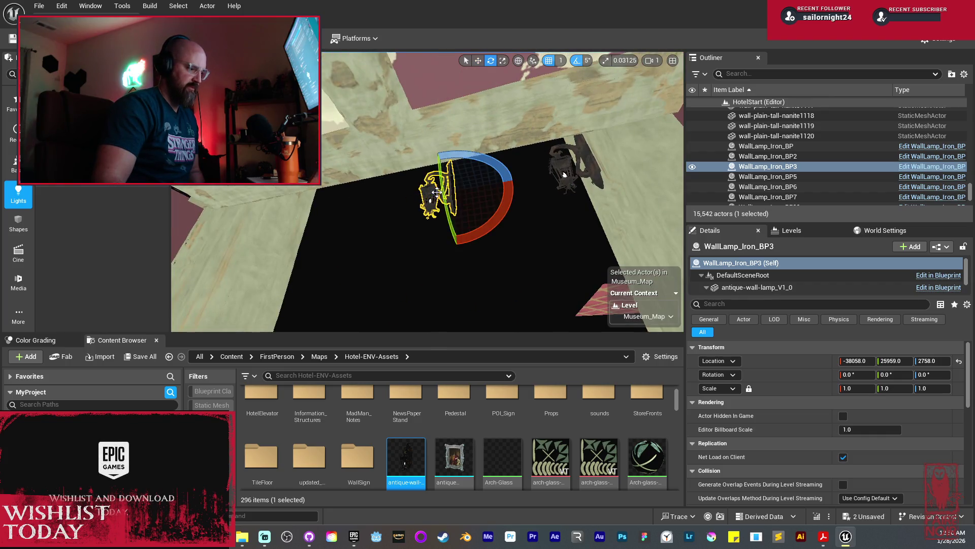
drag(463, 156, 513, 192)
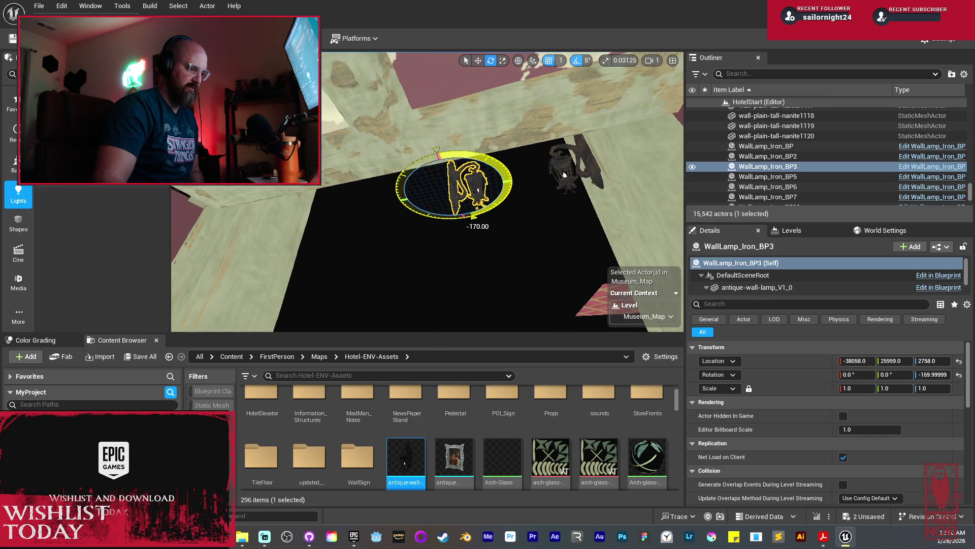
drag(469, 155, 468, 155)
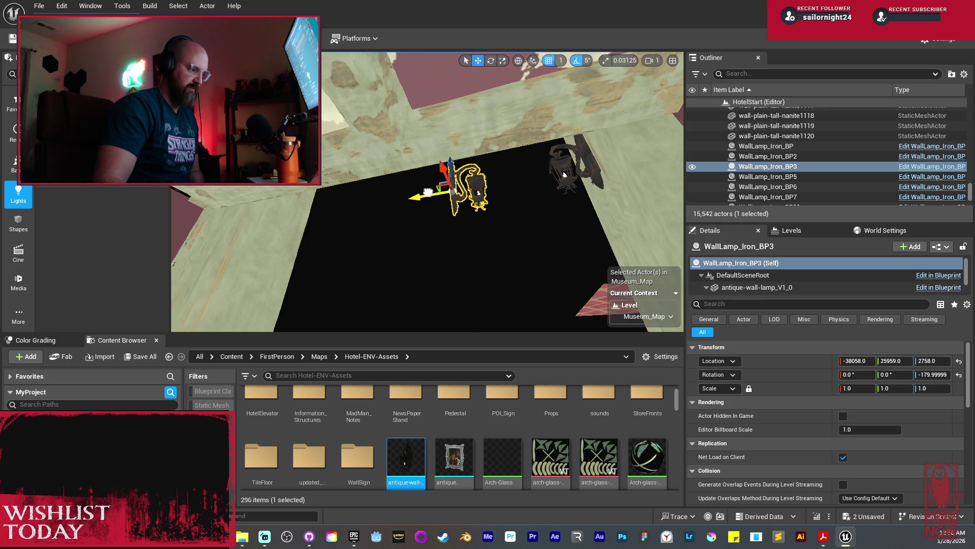
Step: Check the new iron lamp beside the balcony in Lit view
mouse_move(564, 174)
mouse_down()
mouse_move(331, 247)
mouse_move(433, 197)
mouse_move(386, 204)
mouse_move(433, 207)
mouse_up()
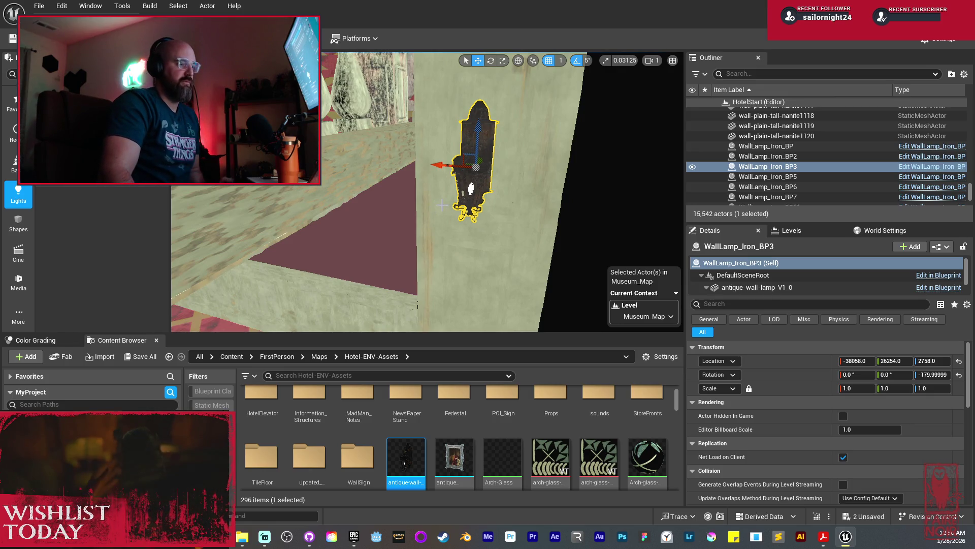
mouse_move(483, 215)
mouse_down()
mouse_move(444, 292)
mouse_move(475, 261)
mouse_move(475, 305)
mouse_move(391, 279)
mouse_up()
key(alt+4)
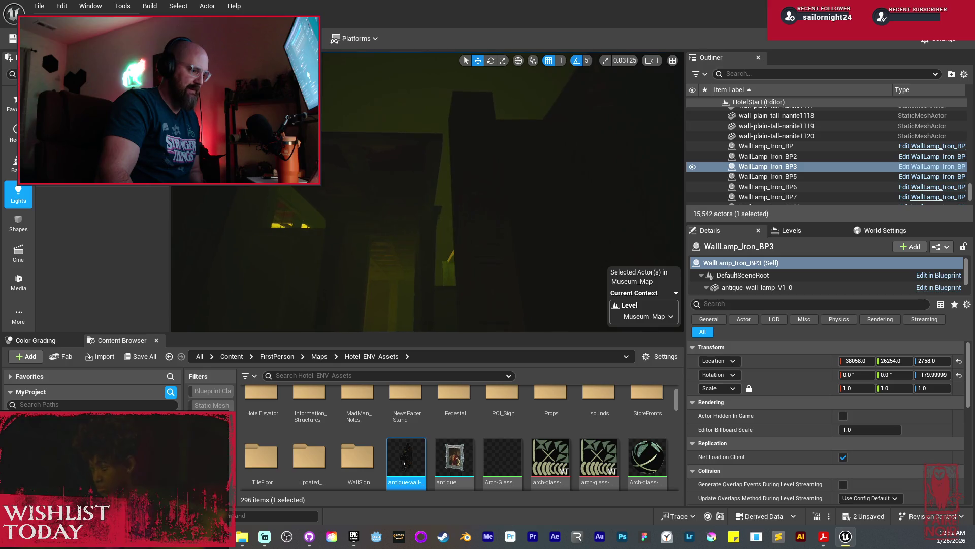
key(f)
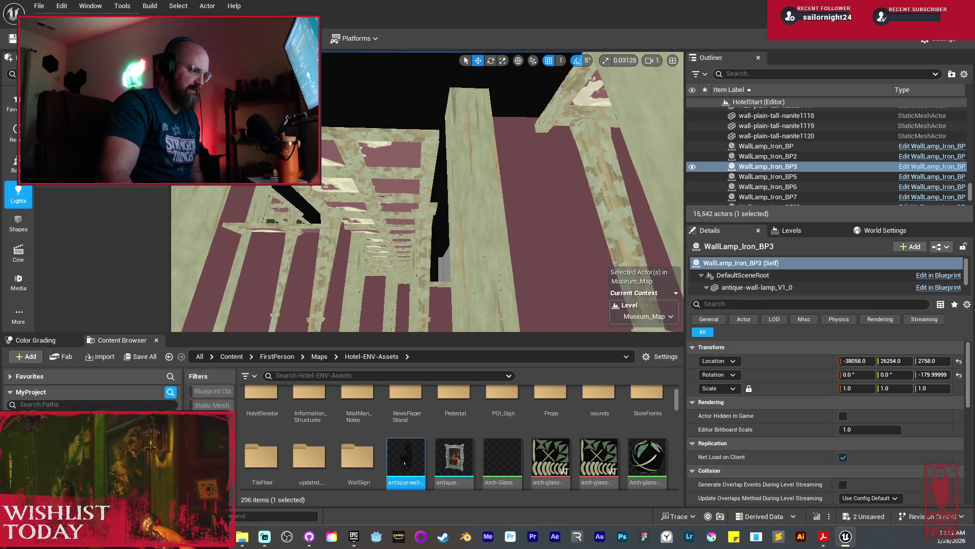
drag(410, 192, 328, 201)
Step: Duplicate the trim beam above the railing, stretch it along X, thicken it on Z, and lower it
click(409, 192)
drag(323, 168, 324, 162)
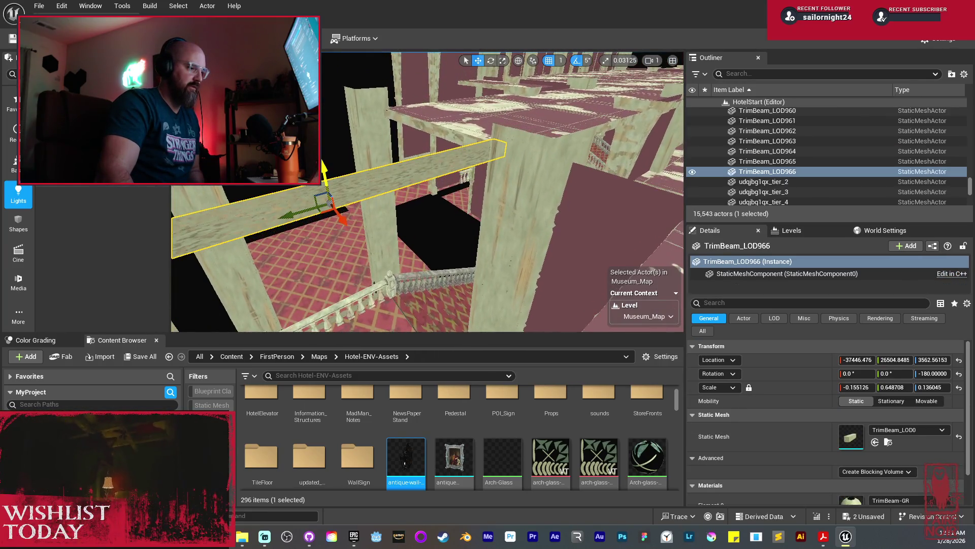
key(r)
drag(344, 222, 378, 203)
drag(325, 145, 333, 211)
mouse_move(361, 175)
mouse_down()
mouse_move(394, 335)
mouse_move(387, 149)
mouse_up()
key(w)
drag(417, 104, 420, 122)
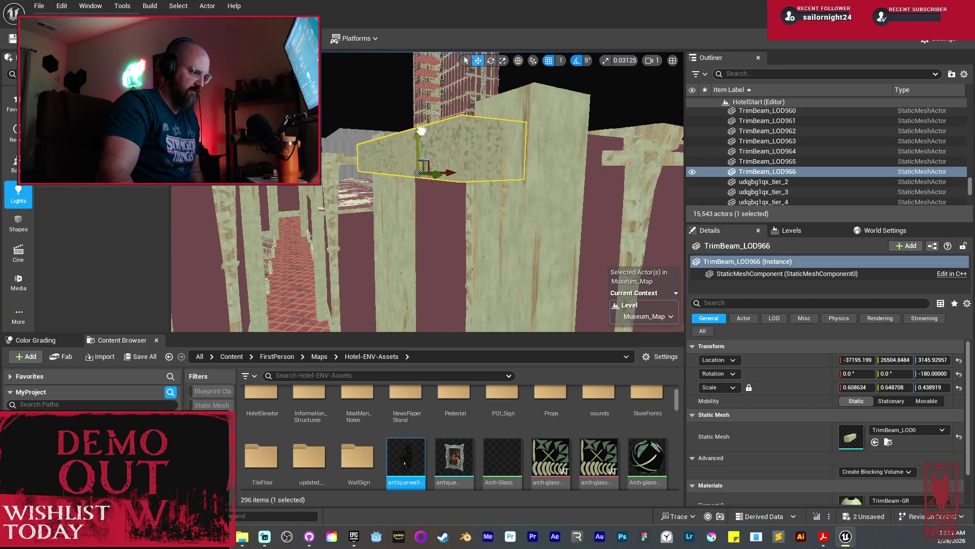
mouse_move(402, 159)
mouse_down()
mouse_move(396, 168)
mouse_move(396, 147)
mouse_move(376, 166)
mouse_up()
mouse_move(443, 182)
mouse_down()
mouse_move(411, 214)
mouse_move(415, 151)
mouse_move(383, 146)
mouse_up()
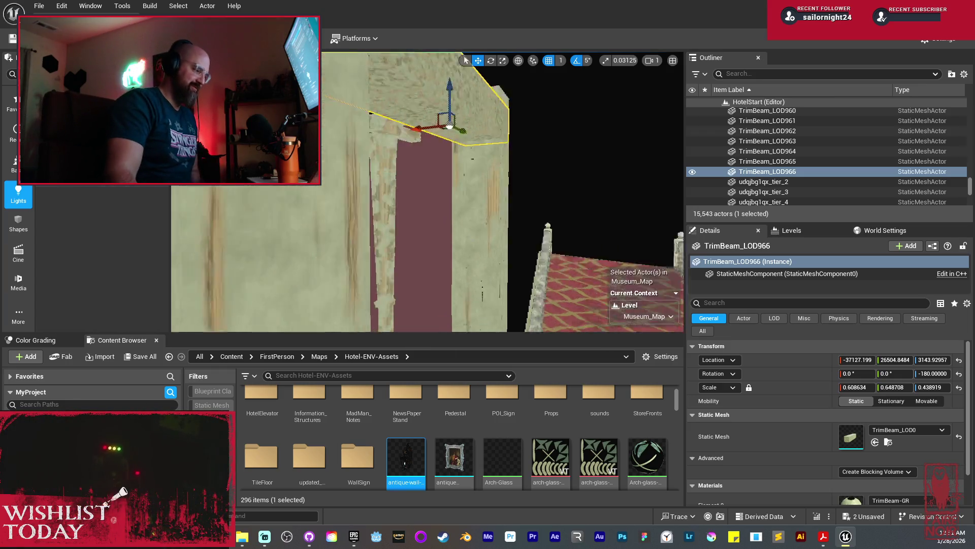
Step: Duplicate a ceiling panel along Y, creating Ceiling-panel-LOD1330 at Y 25931
click(386, 208)
drag(386, 208, 357, 235)
mouse_move(370, 195)
mouse_down()
mouse_move(577, 104)
mouse_move(492, 189)
mouse_move(648, 205)
mouse_move(436, 222)
mouse_move(387, 189)
mouse_move(401, 218)
mouse_move(490, 157)
mouse_up()
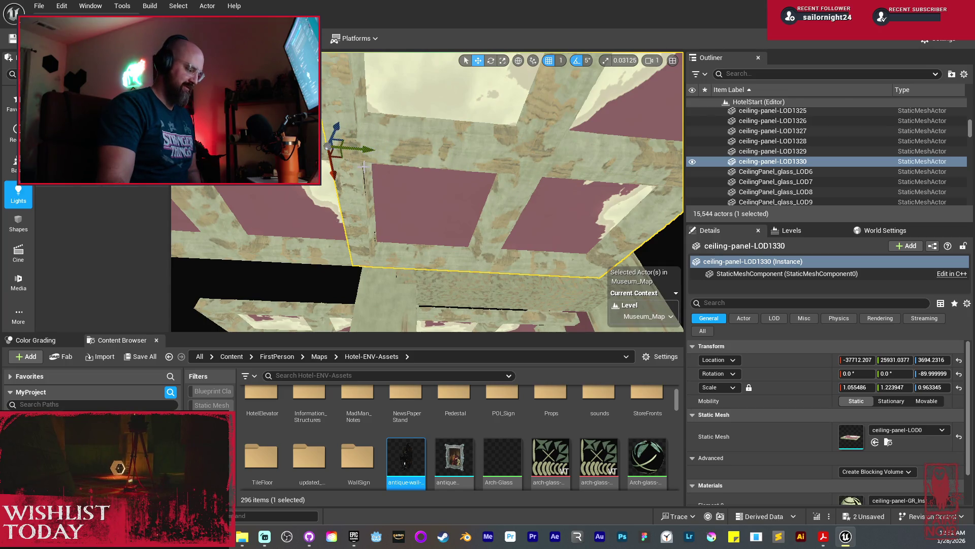
Step: Widen ceiling-panel-LOD1330 to Scale X 1.347 to close the gap, then select a wall board
mouse_move(317, 145)
mouse_down()
mouse_move(256, 154)
mouse_move(236, 127)
mouse_up()
mouse_move(341, 148)
mouse_down()
mouse_move(315, 157)
mouse_move(298, 148)
mouse_move(299, 168)
mouse_move(266, 168)
mouse_up()
drag(448, 226, 447, 226)
click(448, 226)
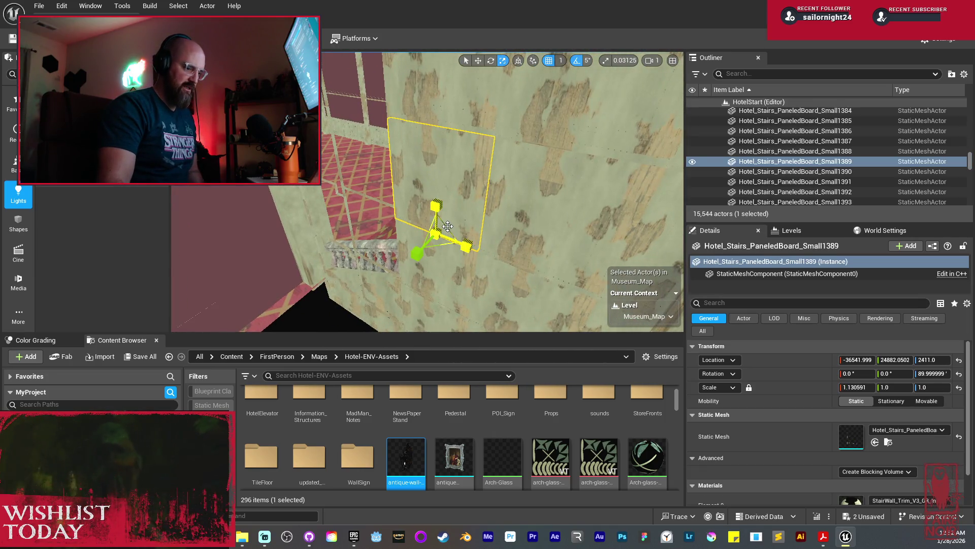
Step: Select the neighbouring paneled board and open its Element 0 material, StairWall_Trim_V2_GR
scroll(836, 431, down, 2)
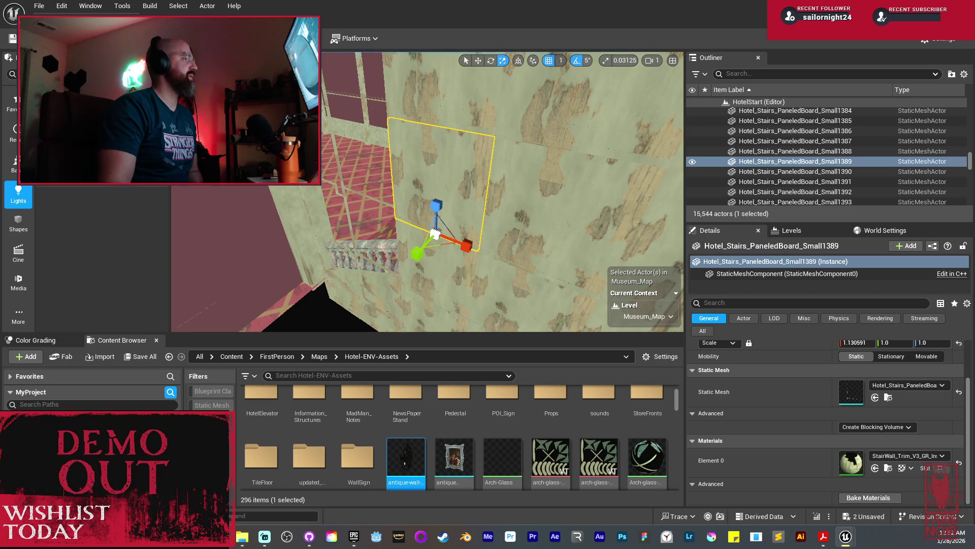
click(343, 182)
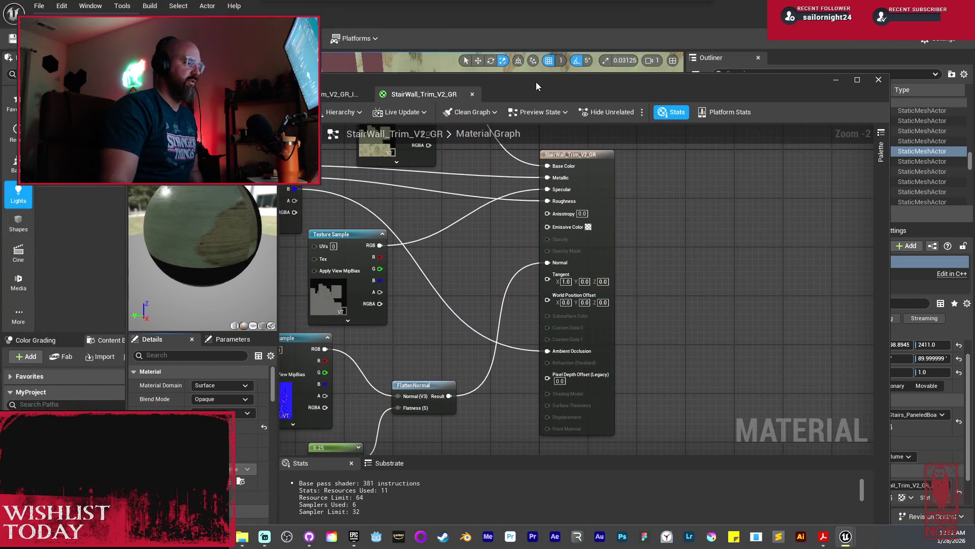
scroll(452, 244, down, 2)
Step: Apply the StairWall_Trim_V2_GR changes from its result node and close the material editor
scroll(511, 285, up, 3)
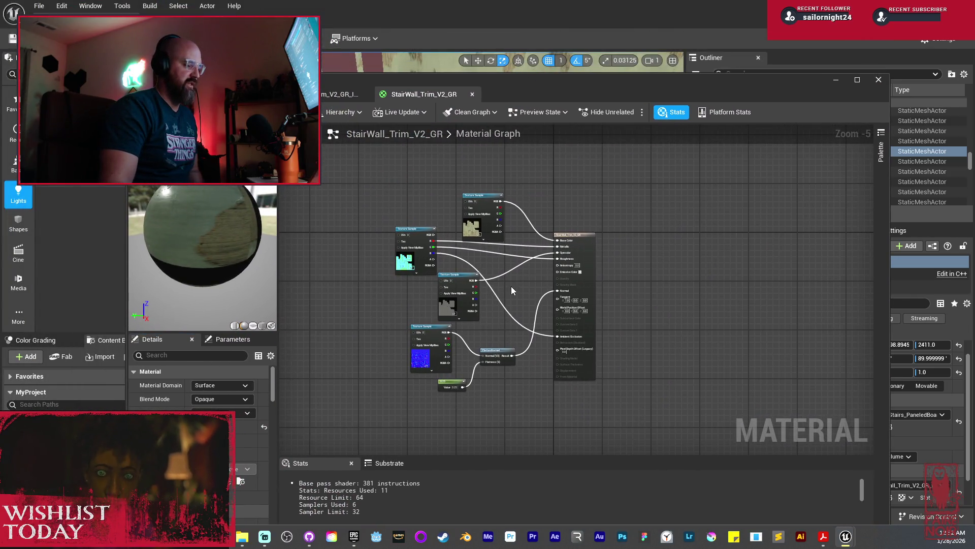
click(678, 178)
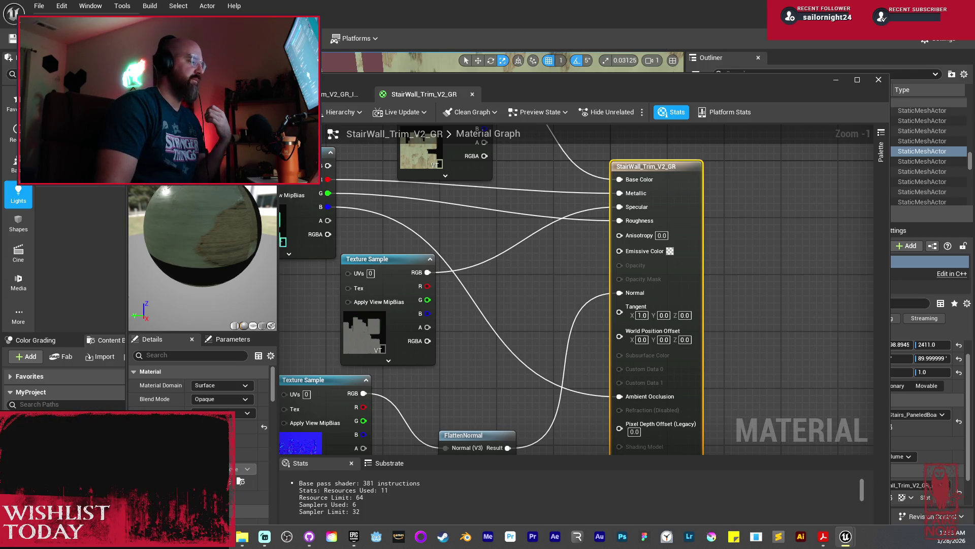
click(203, 111)
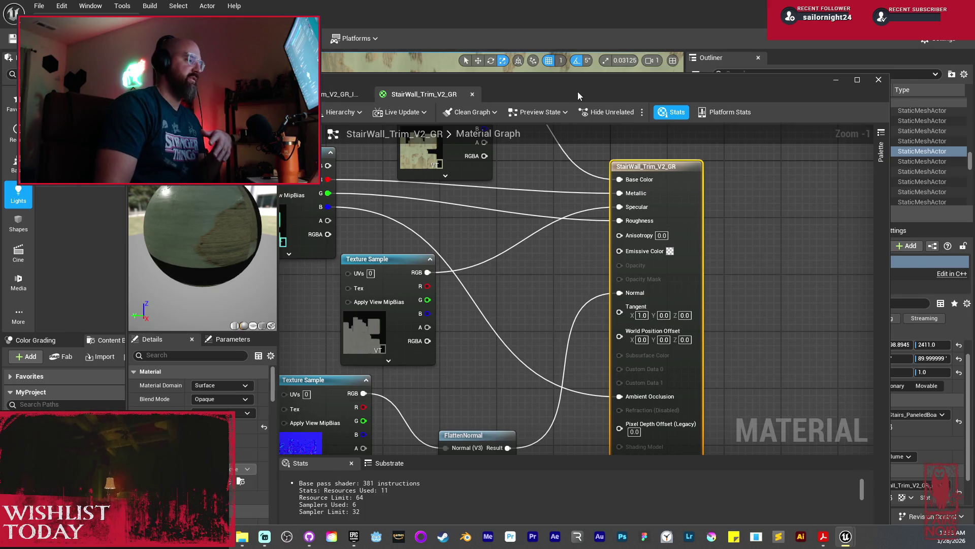
click(549, 77)
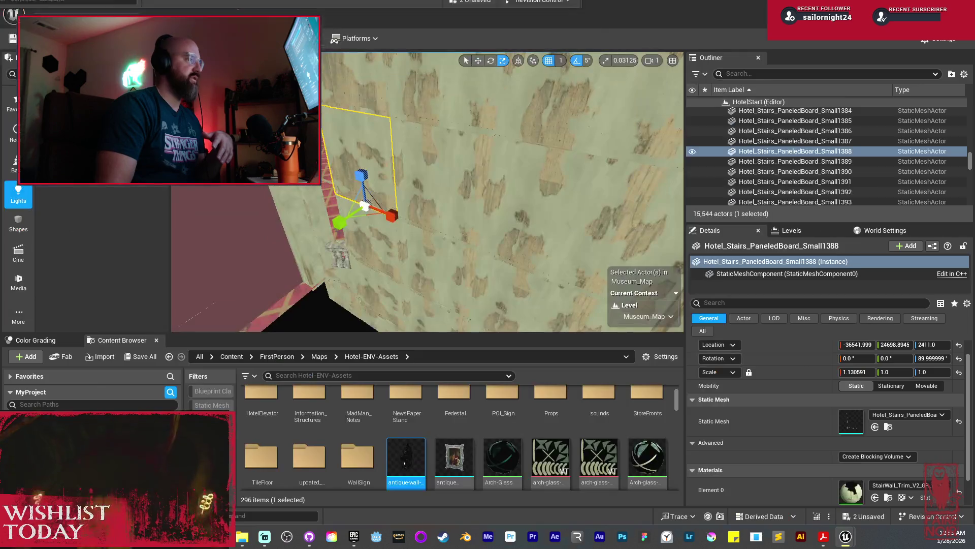
Step: Select wall boards Small1387 and then Small1355 on the stairwell wall
scroll(427, 192, up, 5)
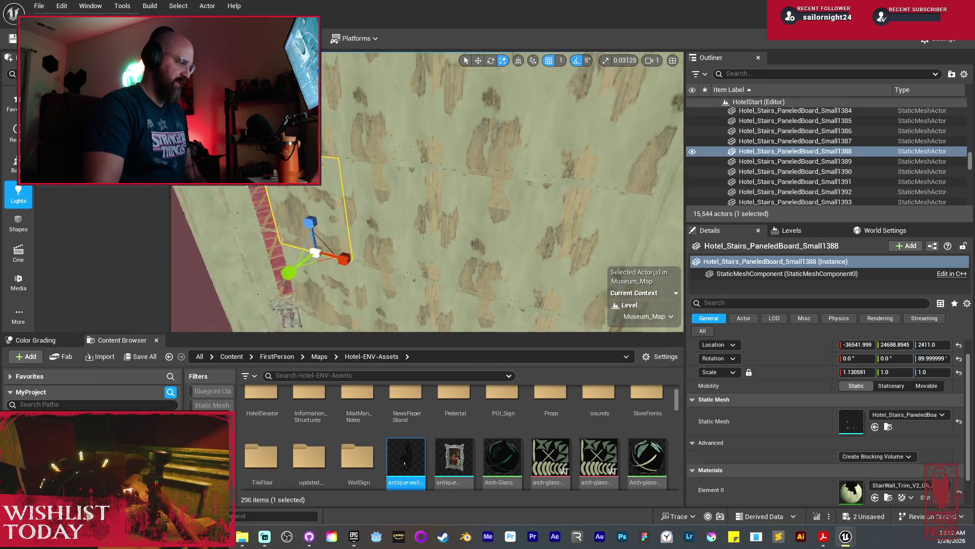
mouse_move(427, 191)
mouse_down()
mouse_move(325, 195)
mouse_move(284, 215)
mouse_move(315, 207)
mouse_move(303, 209)
mouse_up()
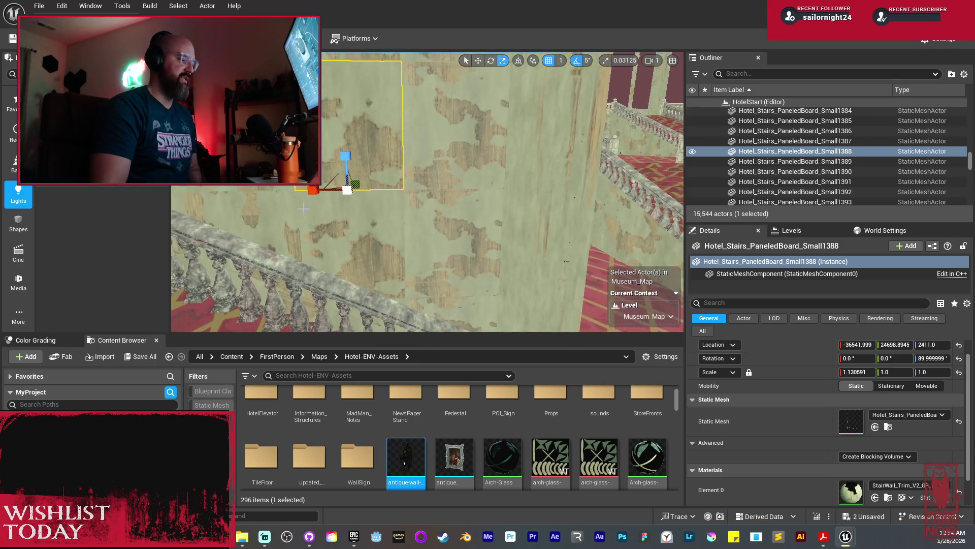
click(426, 166)
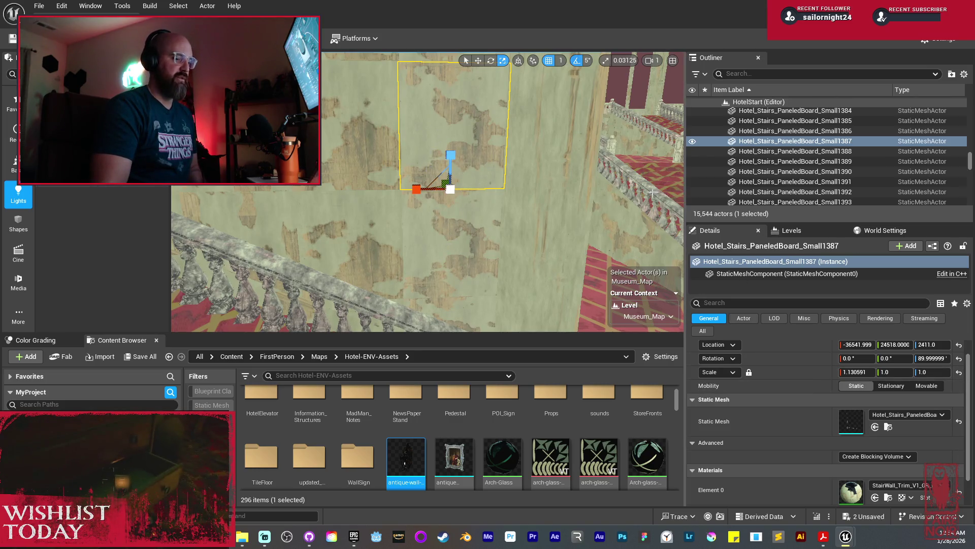
mouse_move(502, 158)
mouse_down()
mouse_move(497, 167)
mouse_move(490, 152)
mouse_move(483, 168)
mouse_move(478, 160)
mouse_move(492, 158)
mouse_up()
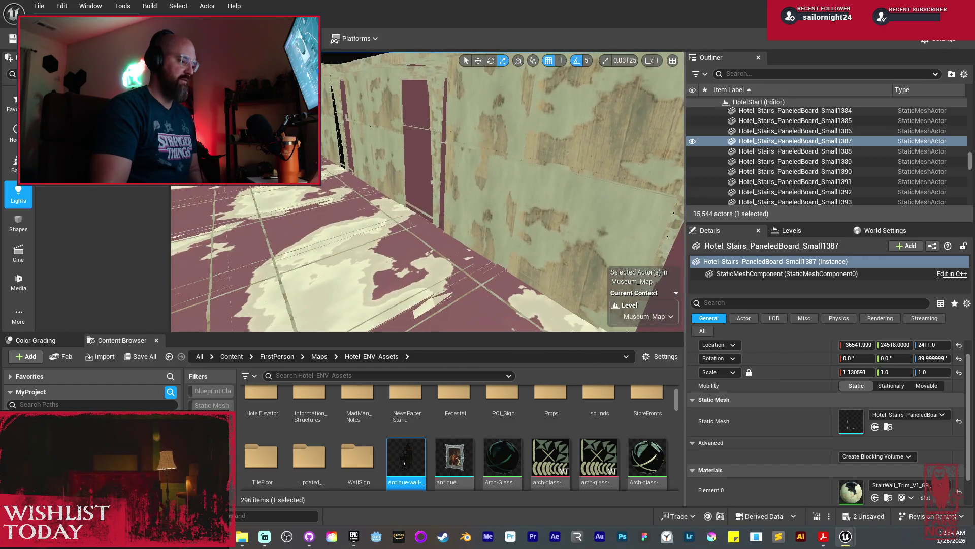
right_click(503, 167)
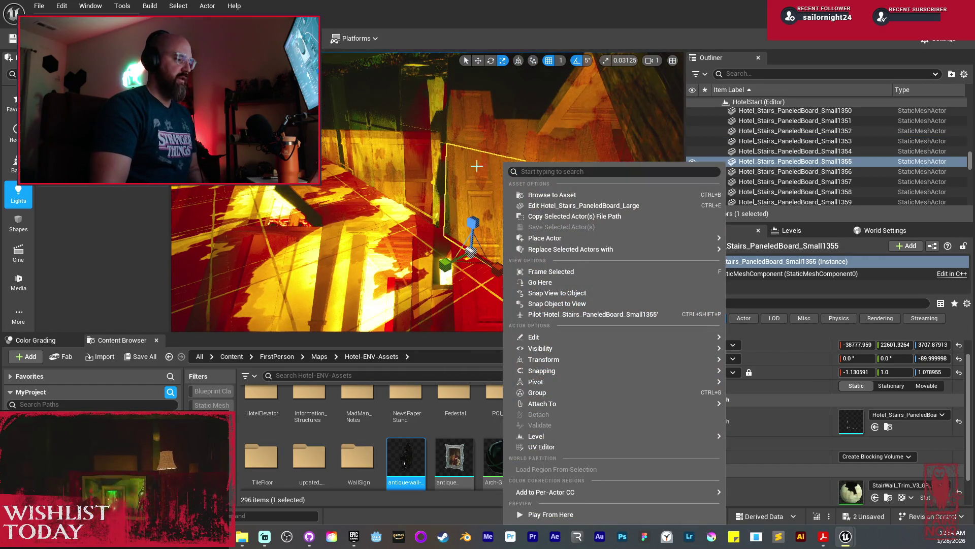
click(483, 190)
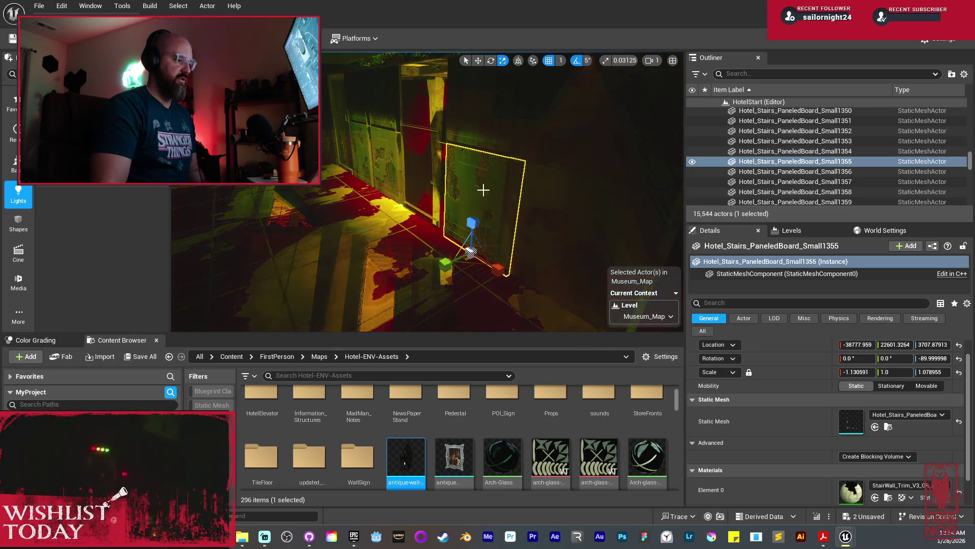
drag(483, 190, 483, 190)
Step: Navigate along the yellow-lit ceiling beams to the lit railing and lamp by the red hallway
drag(441, 125, 441, 125)
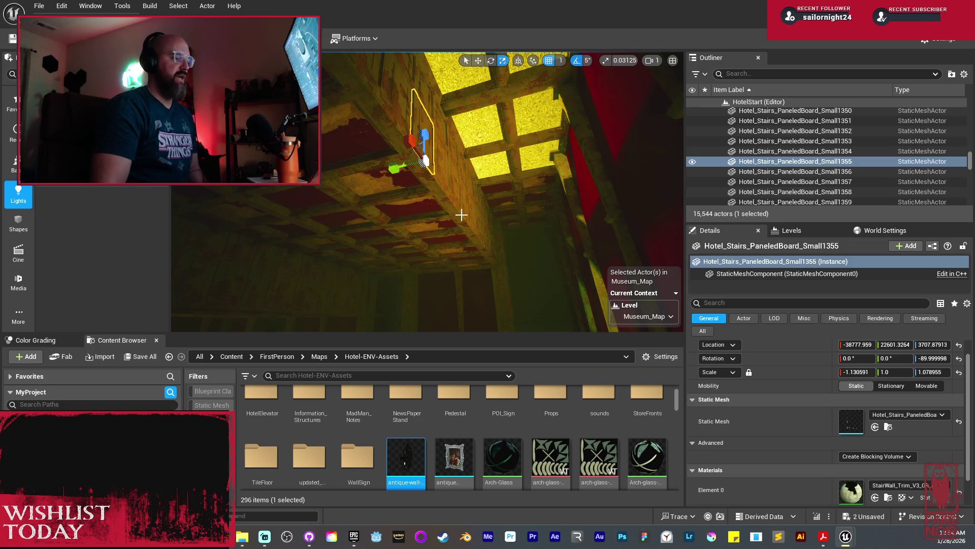
scroll(461, 215, up, 3)
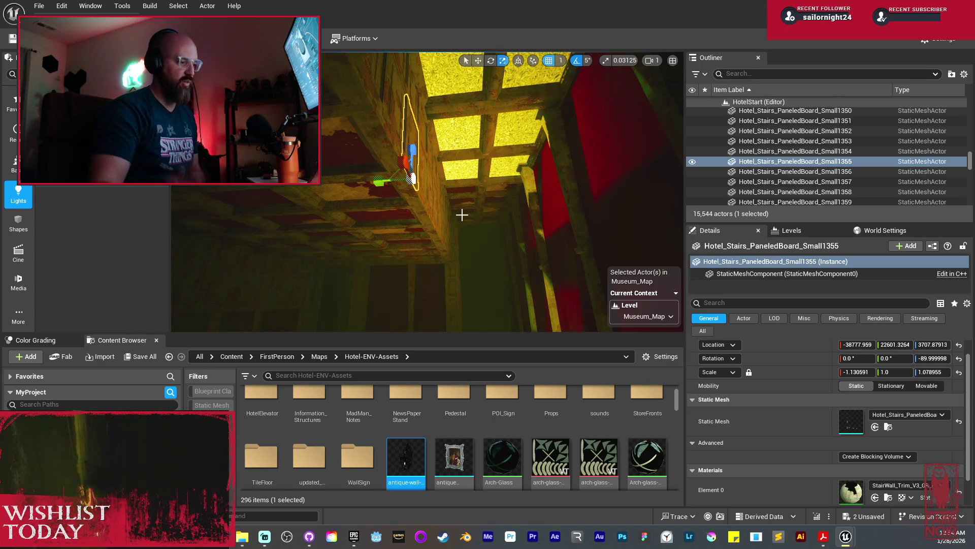
drag(445, 214, 462, 219)
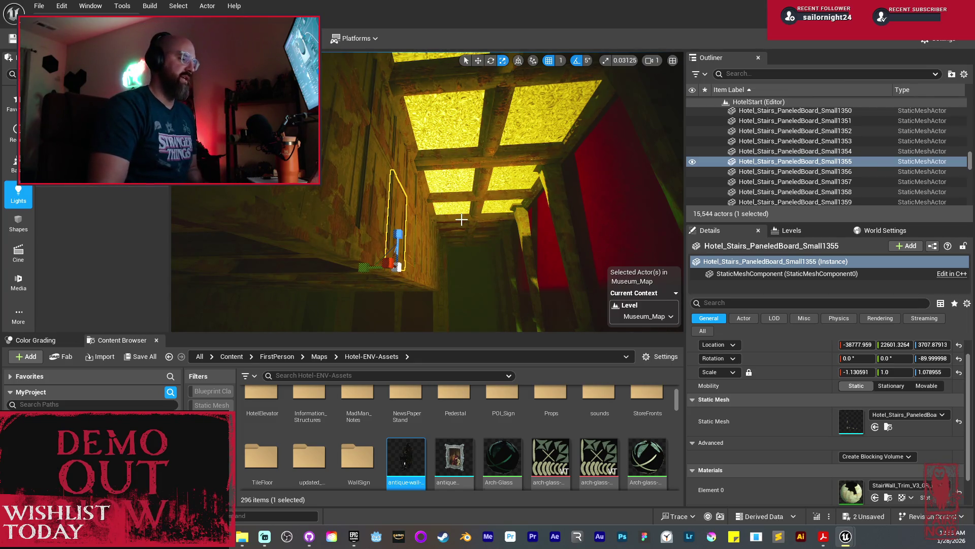
drag(461, 219, 405, 198)
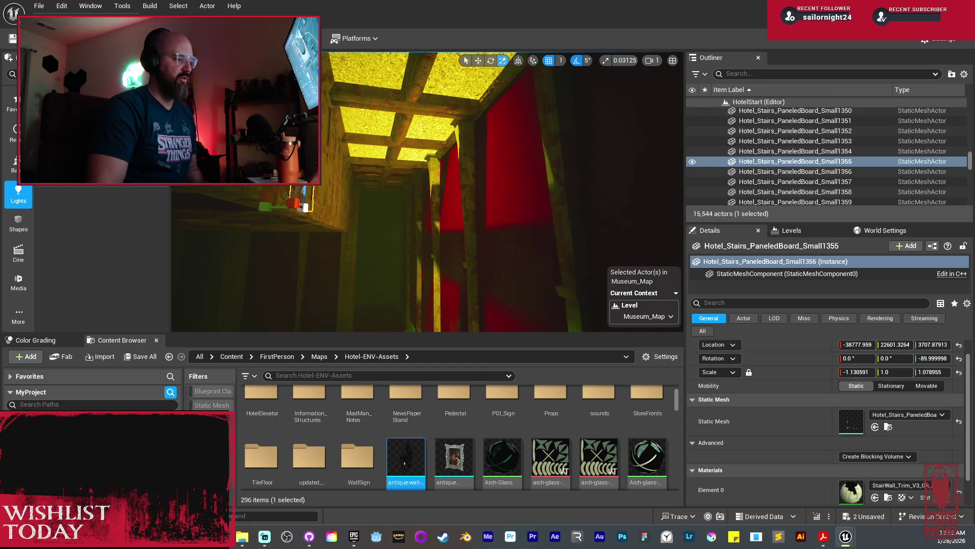
drag(405, 198, 317, 240)
drag(411, 171, 457, 184)
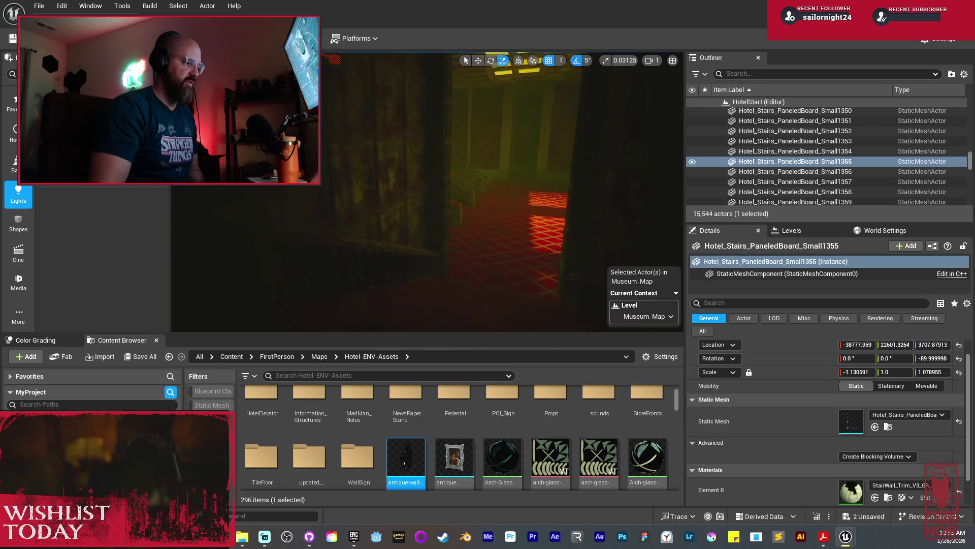
Step: Frame board Small1355, select Small1387 and undo its accidental edit
key(f)
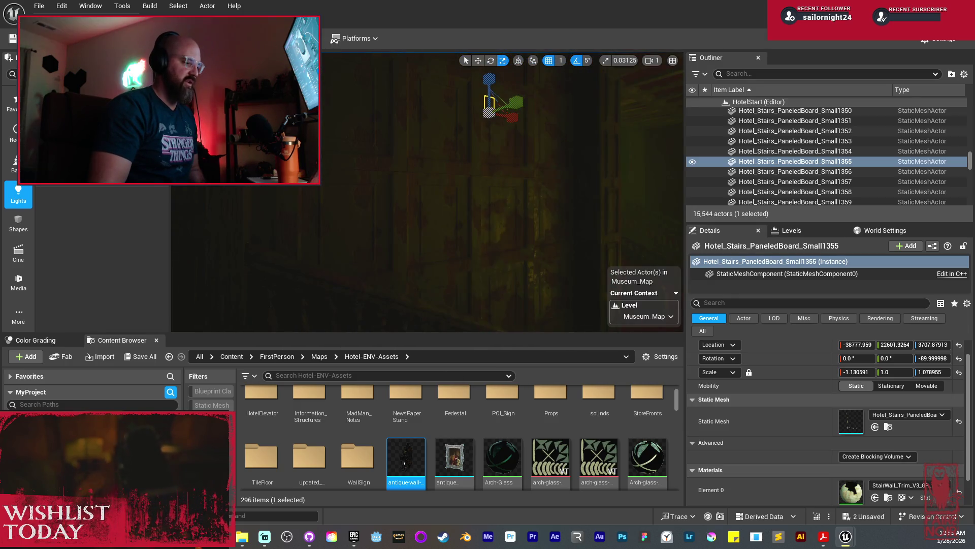
click(544, 222)
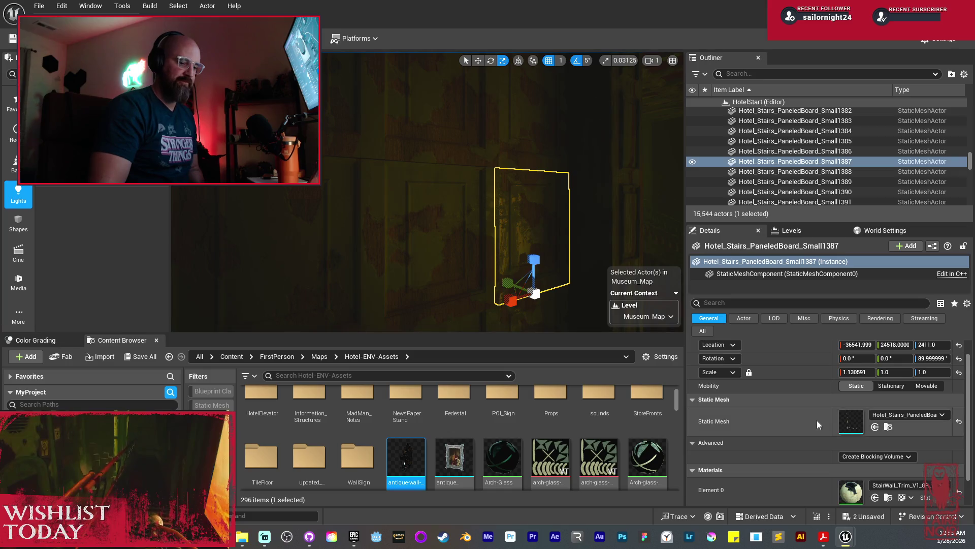
scroll(817, 424, down, 1)
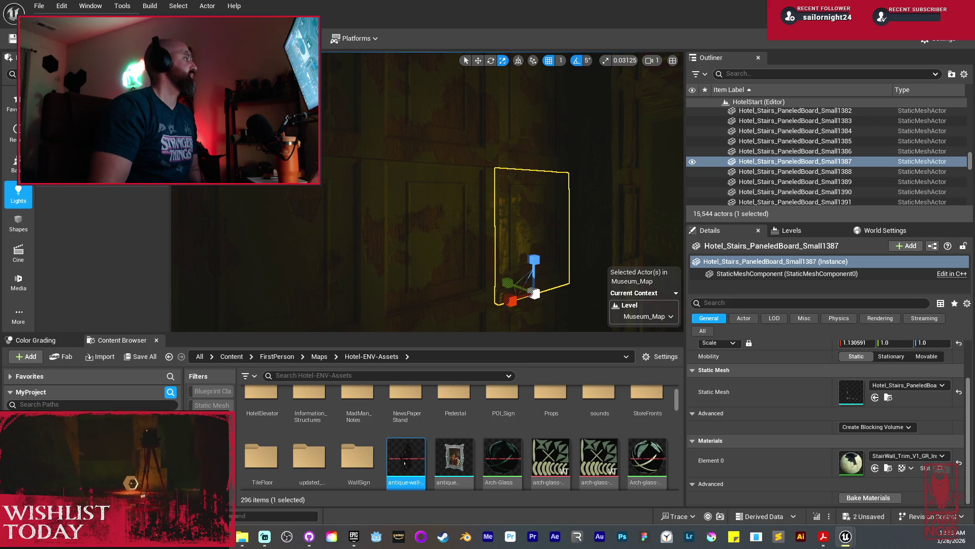
scroll(826, 407, up, 1)
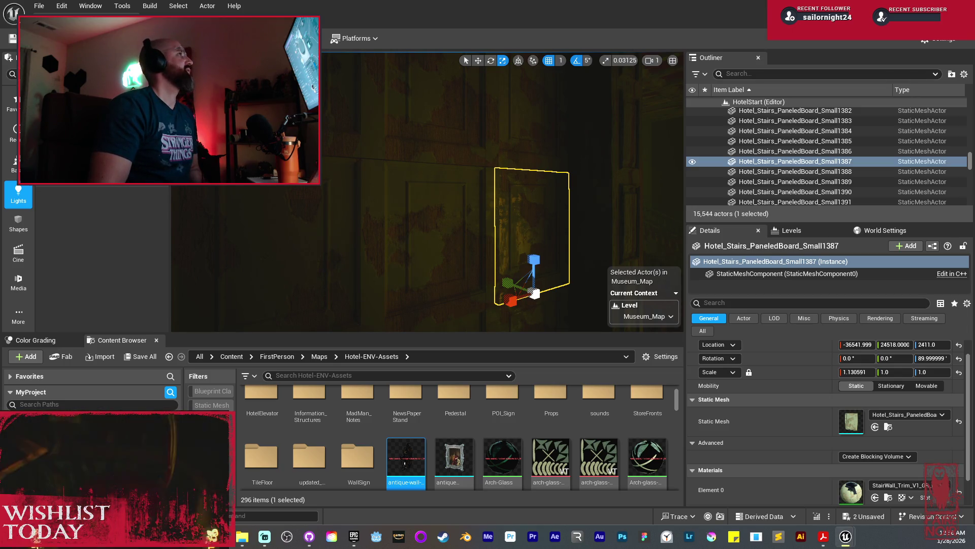
key(ctrl+s)
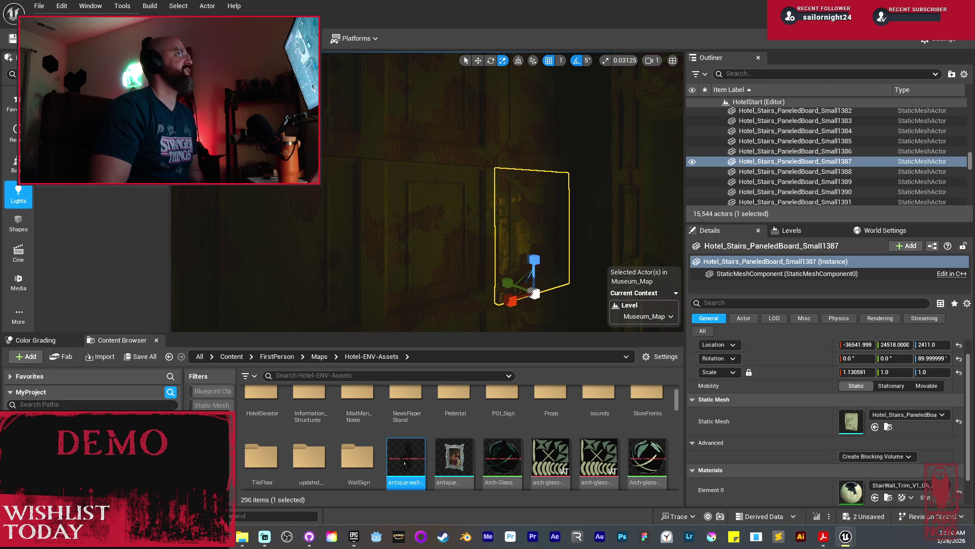
Step: Inspect the iron wall lantern up close and select WallLamp_Iron_BP3
scroll(498, 205, up, 5)
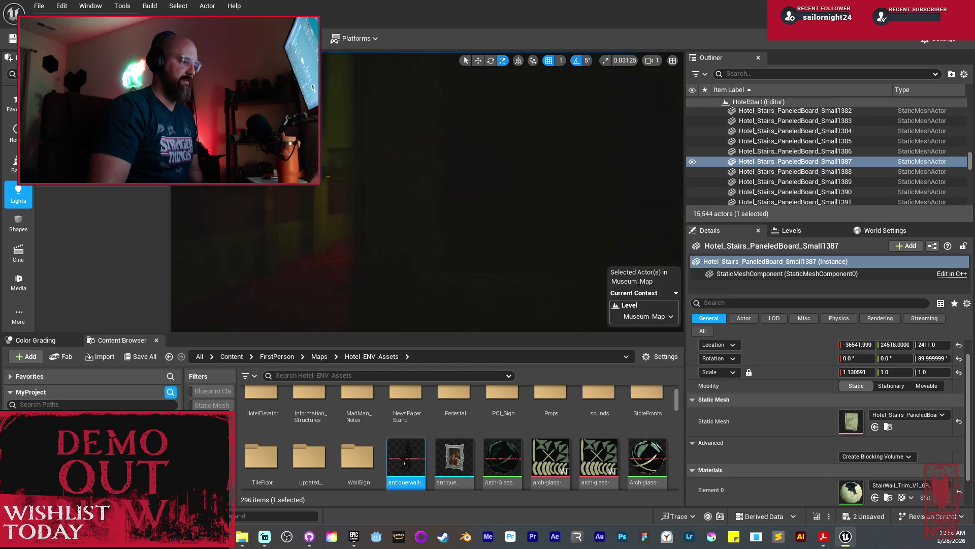
scroll(500, 202, down, 5)
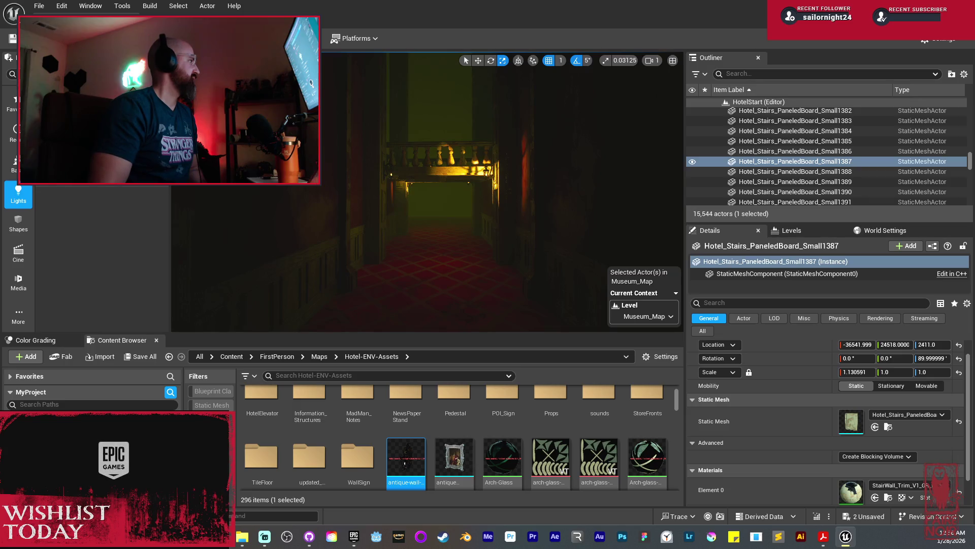
scroll(457, 229, up, 5)
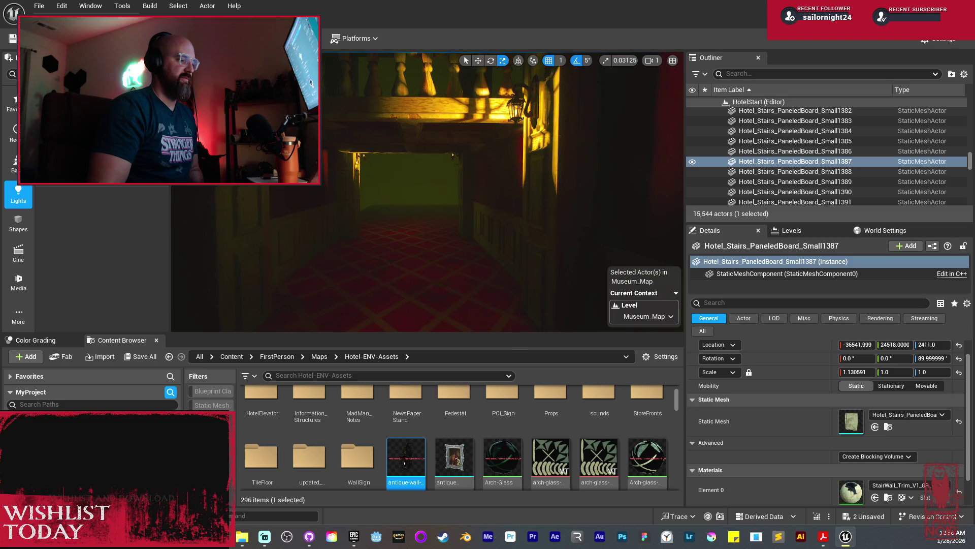
scroll(457, 229, up, 5)
drag(473, 170, 396, 151)
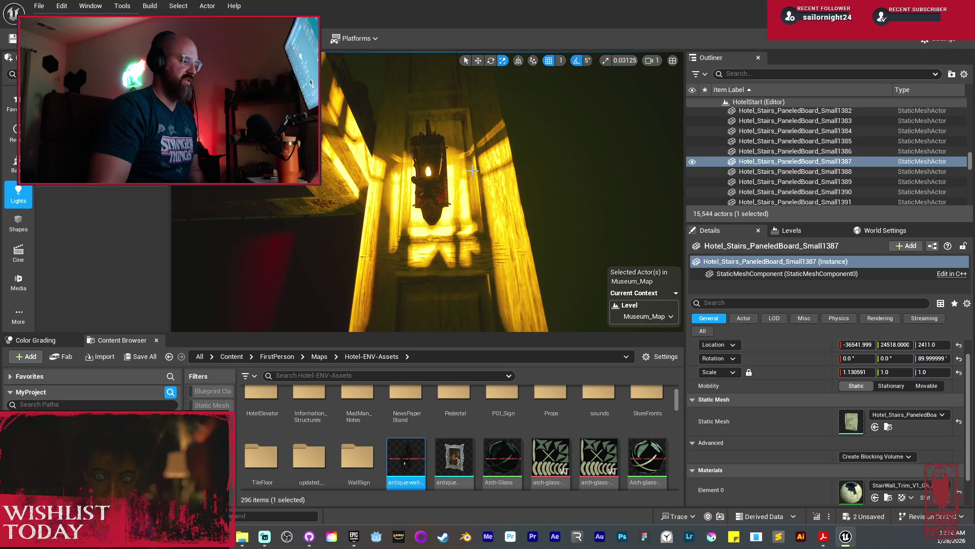
drag(472, 171, 447, 188)
scroll(425, 192, up, 3)
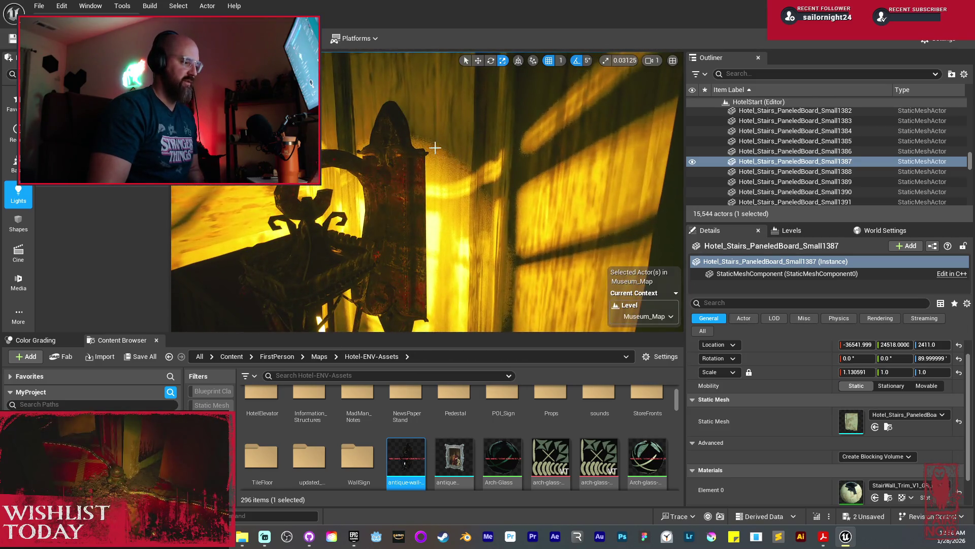
mouse_move(474, 218)
mouse_down()
mouse_move(490, 208)
mouse_move(485, 239)
mouse_move(530, 156)
mouse_up()
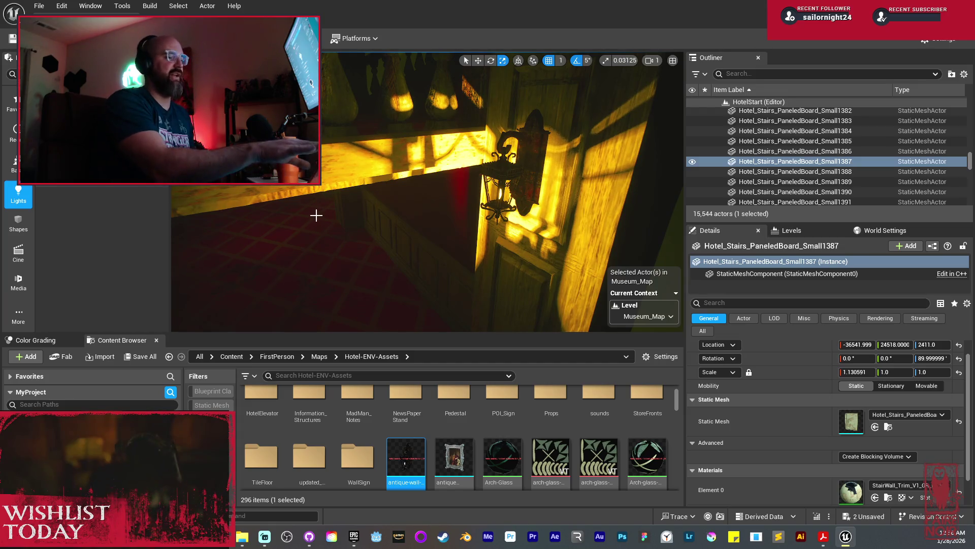
drag(313, 214, 409, 200)
click(467, 179)
Step: Try moving WallLamp_Iron_BP3 along Y, undo it, and fly toward the doorway
key(w)
drag(498, 174, 502, 178)
key(ctrl+z)
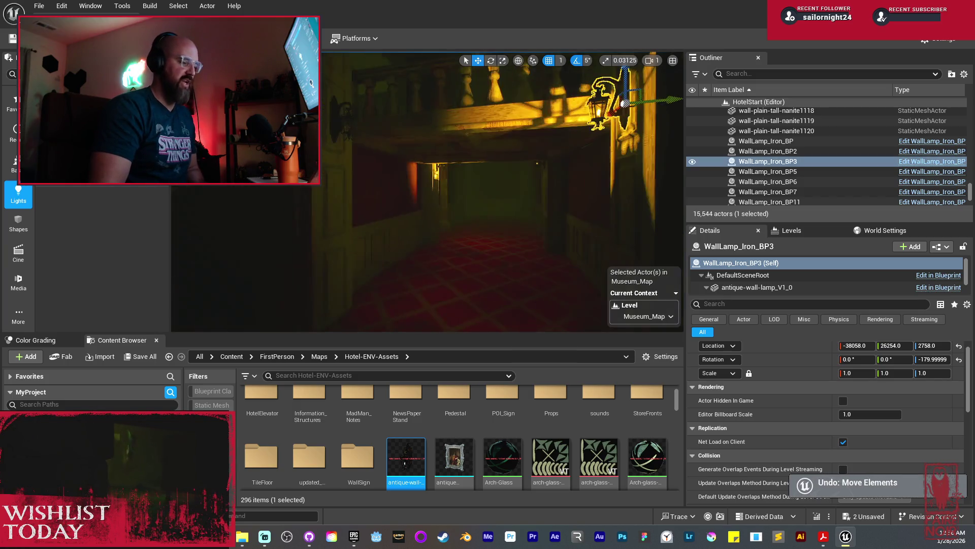
key(s)
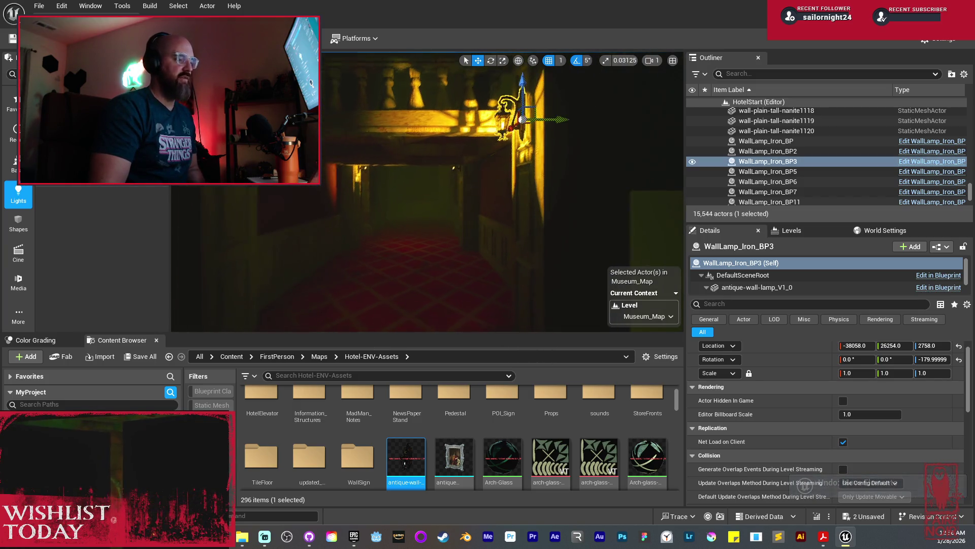
key(w)
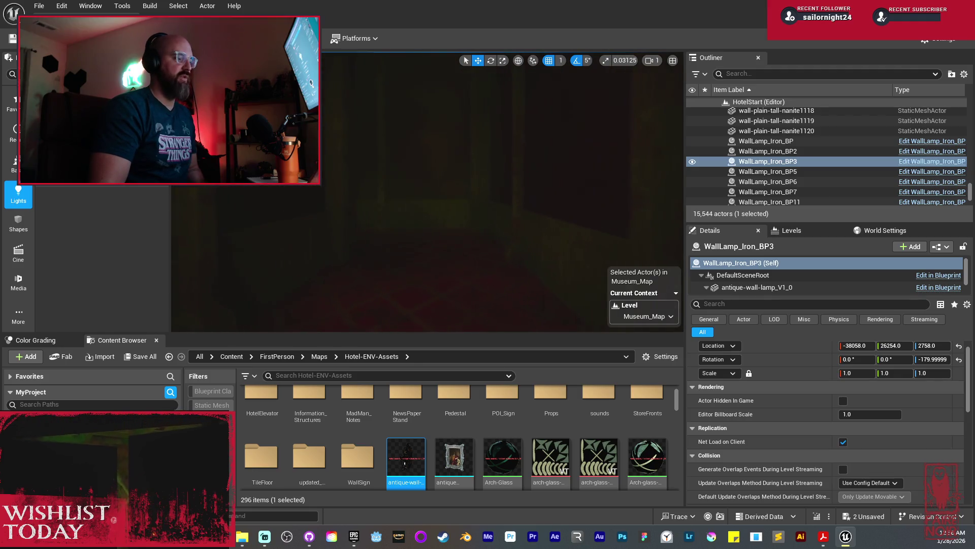
key(s)
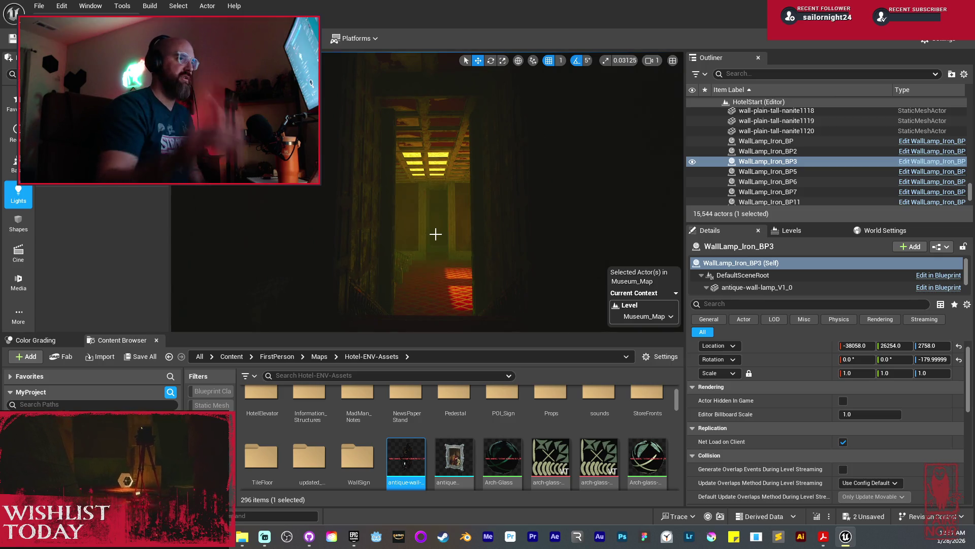
key(w)
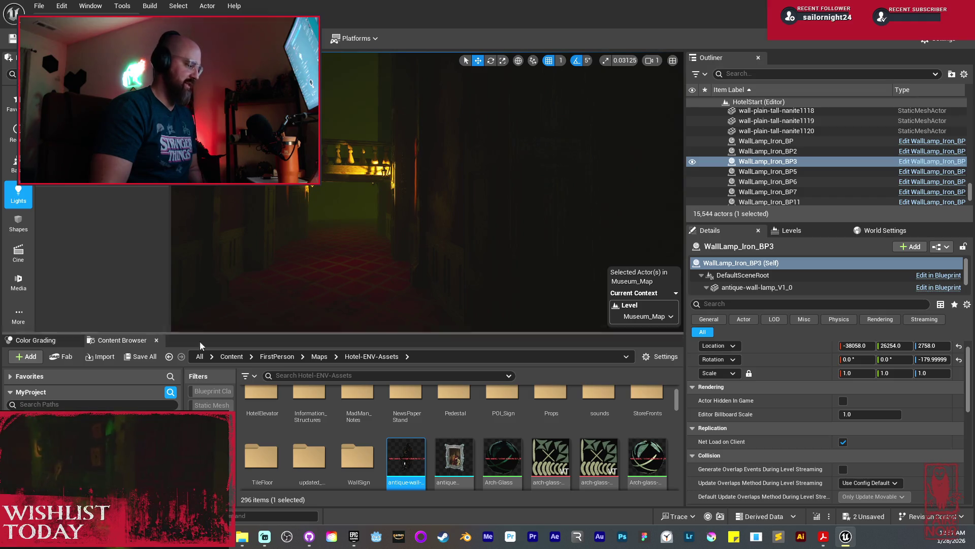
Step: Save the modified Museum_Map from the unsaved content list
click(144, 359)
click(562, 381)
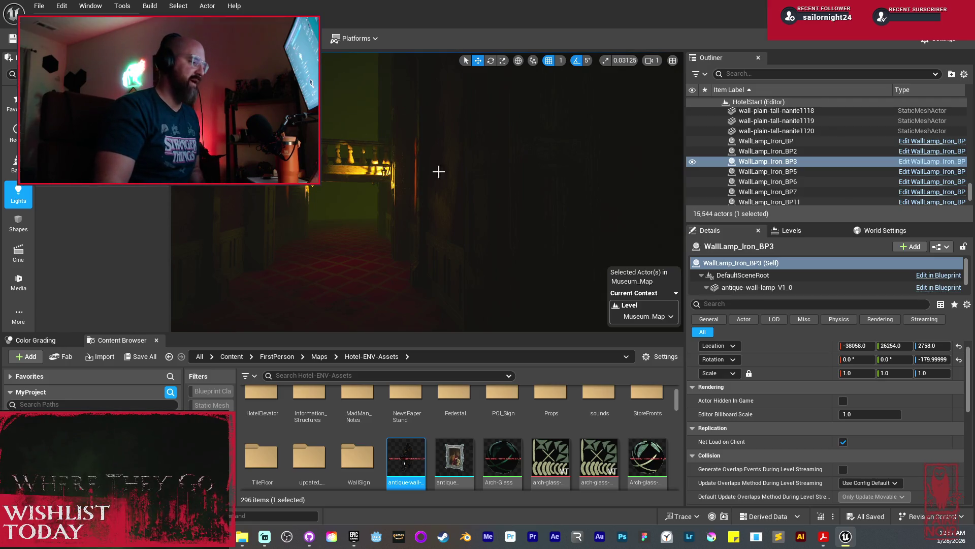
mouse_move(447, 198)
mouse_down()
mouse_move(421, 191)
mouse_move(432, 165)
mouse_move(418, 193)
mouse_up()
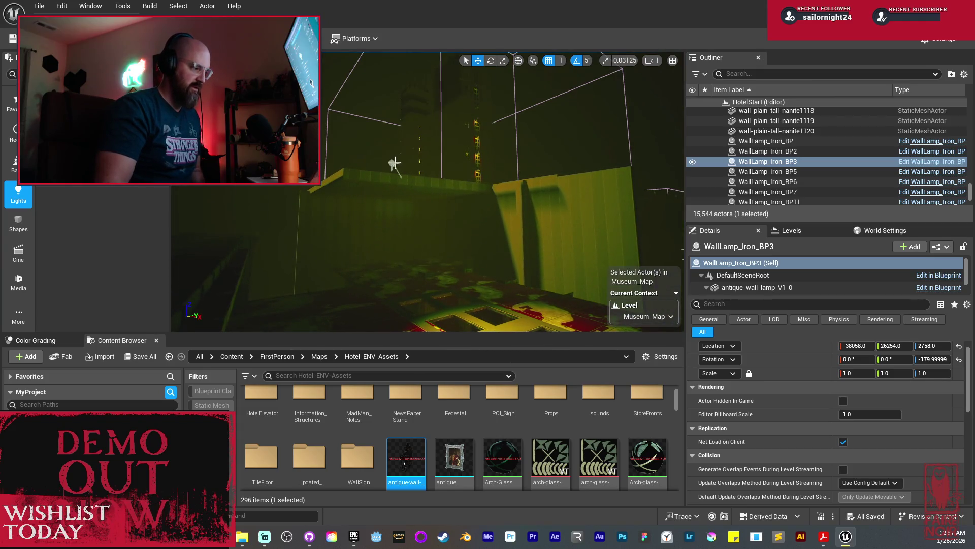
Step: Select SpotLight19 and scroll its Details to the lighting settings
click(395, 162)
drag(395, 163, 384, 175)
drag(528, 208, 530, 207)
scroll(846, 429, down, 5)
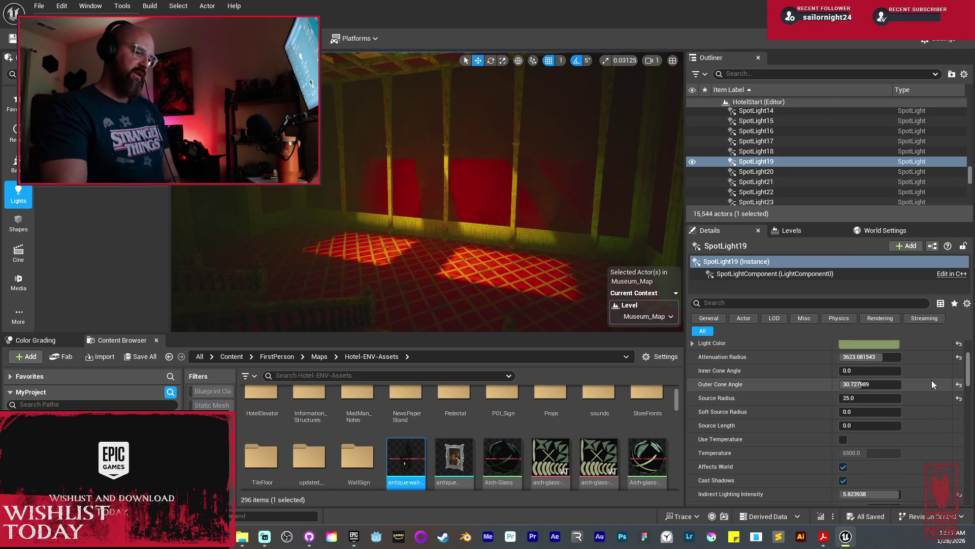
scroll(928, 389, down, 2)
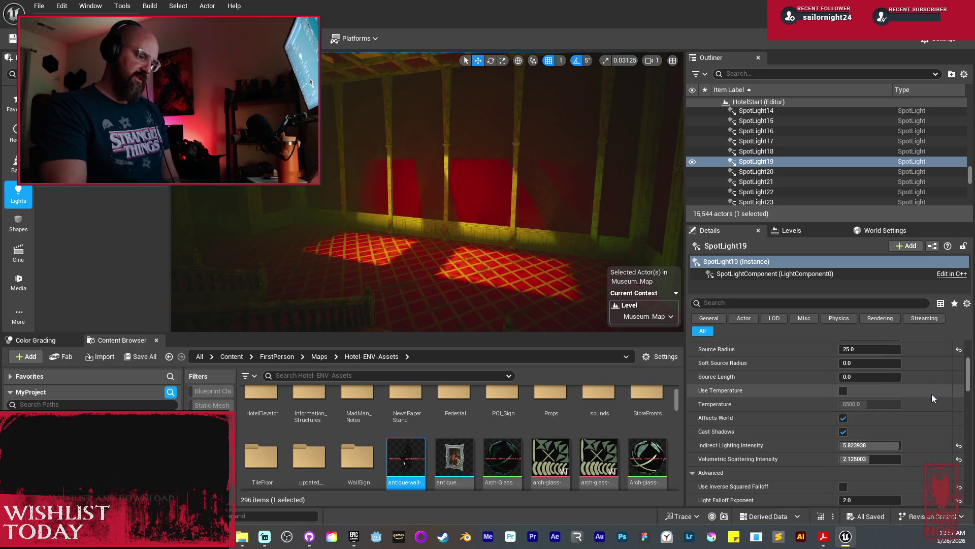
Step: Trial lower Indirect Lighting Intensity values, then revert it to 5.823938
drag(897, 448, 864, 447)
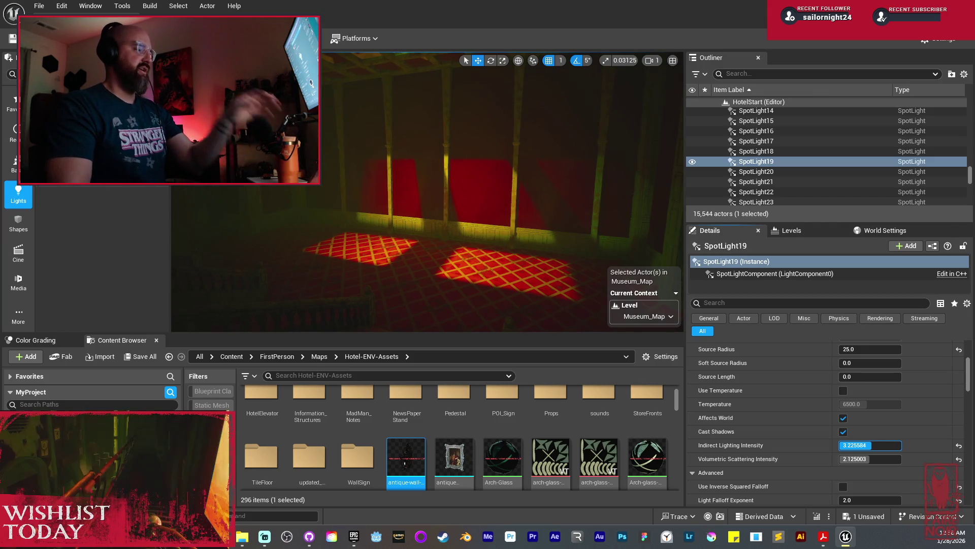
drag(870, 445, 861, 445)
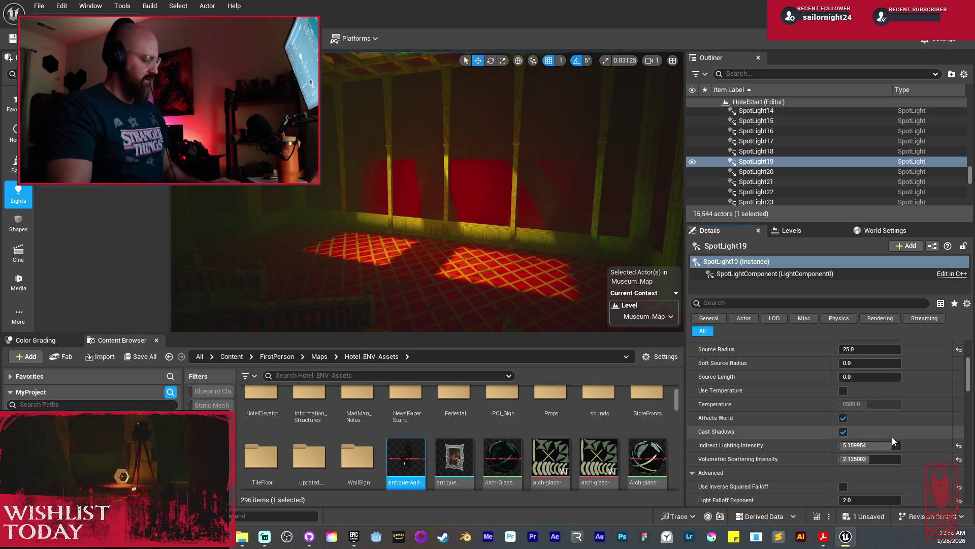
key(ctrl+z)
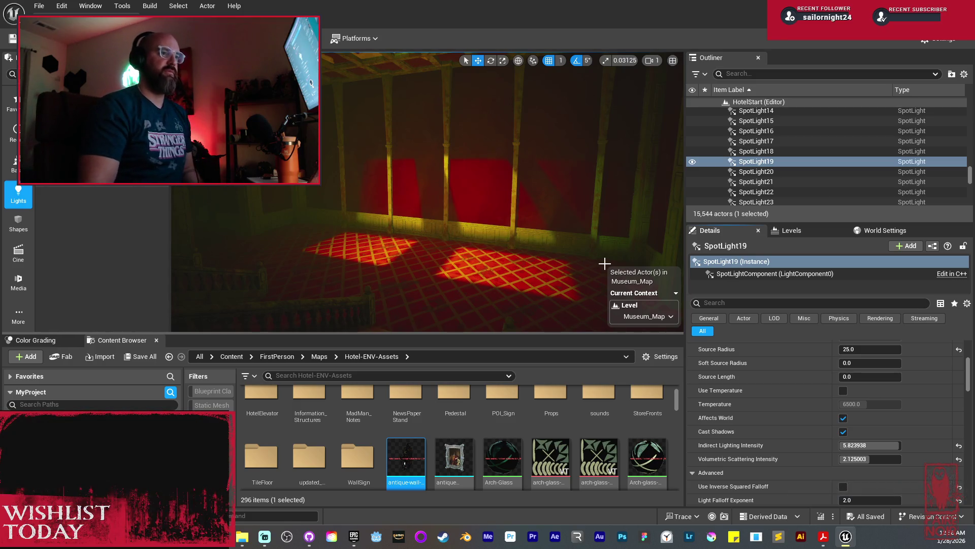
mouse_move(523, 200)
mouse_down()
mouse_move(523, 178)
mouse_move(635, 190)
mouse_up()
scroll(584, 185, down, 1)
mouse_move(460, 188)
mouse_down()
mouse_move(375, 185)
mouse_move(426, 183)
mouse_move(427, 166)
mouse_move(396, 159)
mouse_up()
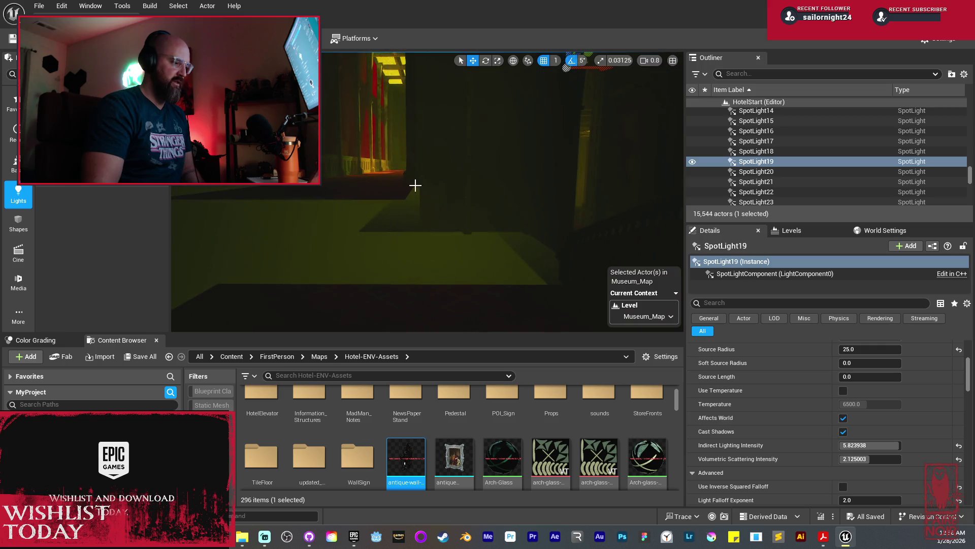
mouse_move(411, 205)
mouse_down()
mouse_move(496, 289)
mouse_move(302, 189)
mouse_up()
drag(427, 191, 376, 182)
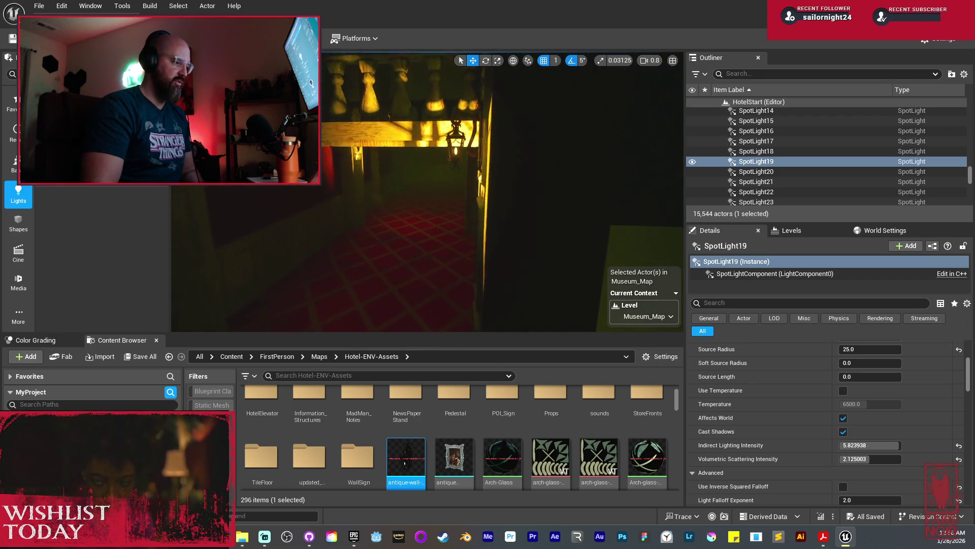